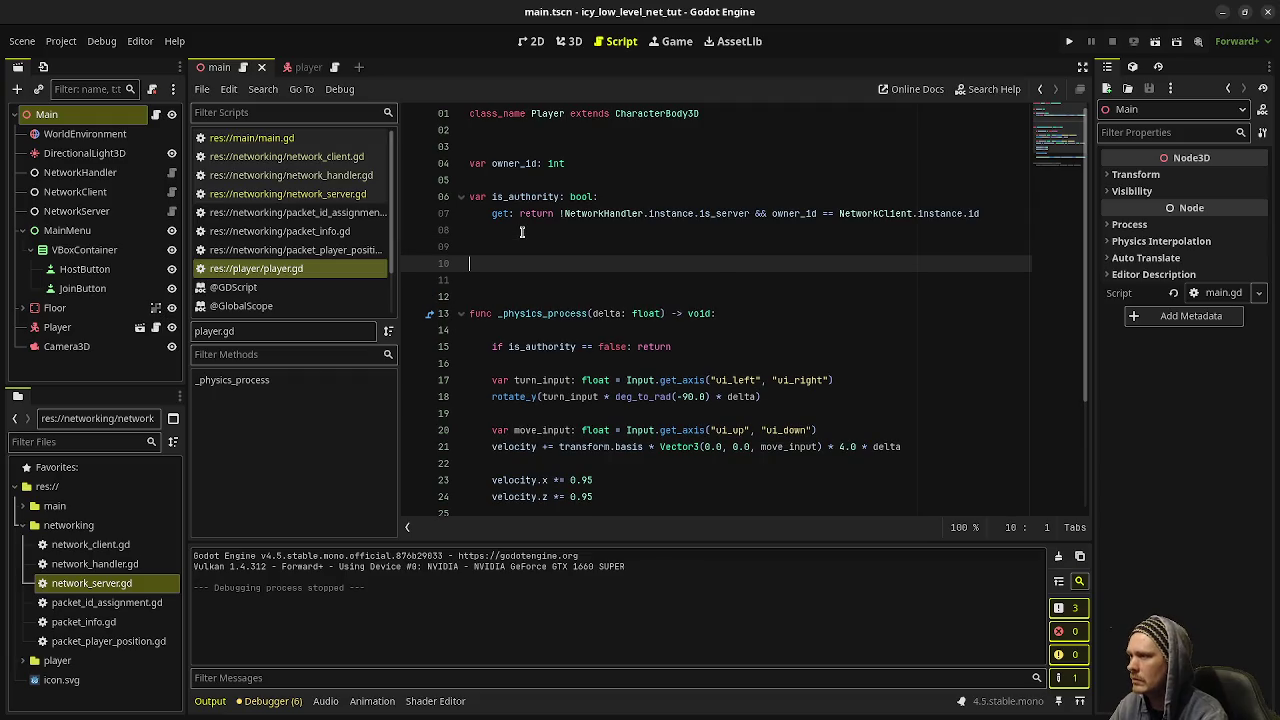
- Write _enter_tree connecting the NetworkServer and NetworkClient handle_player_position signals to their handlers, then save
type("ter_")
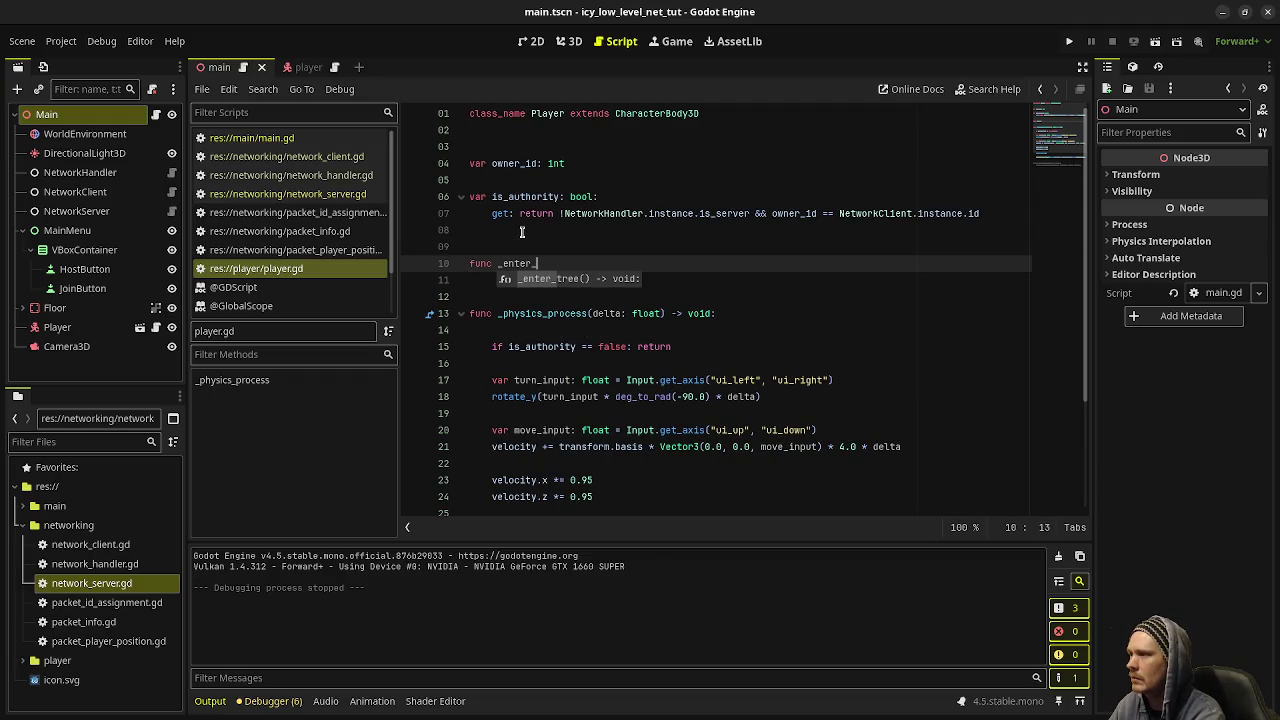
type("tree() -> void:")
key("Return")
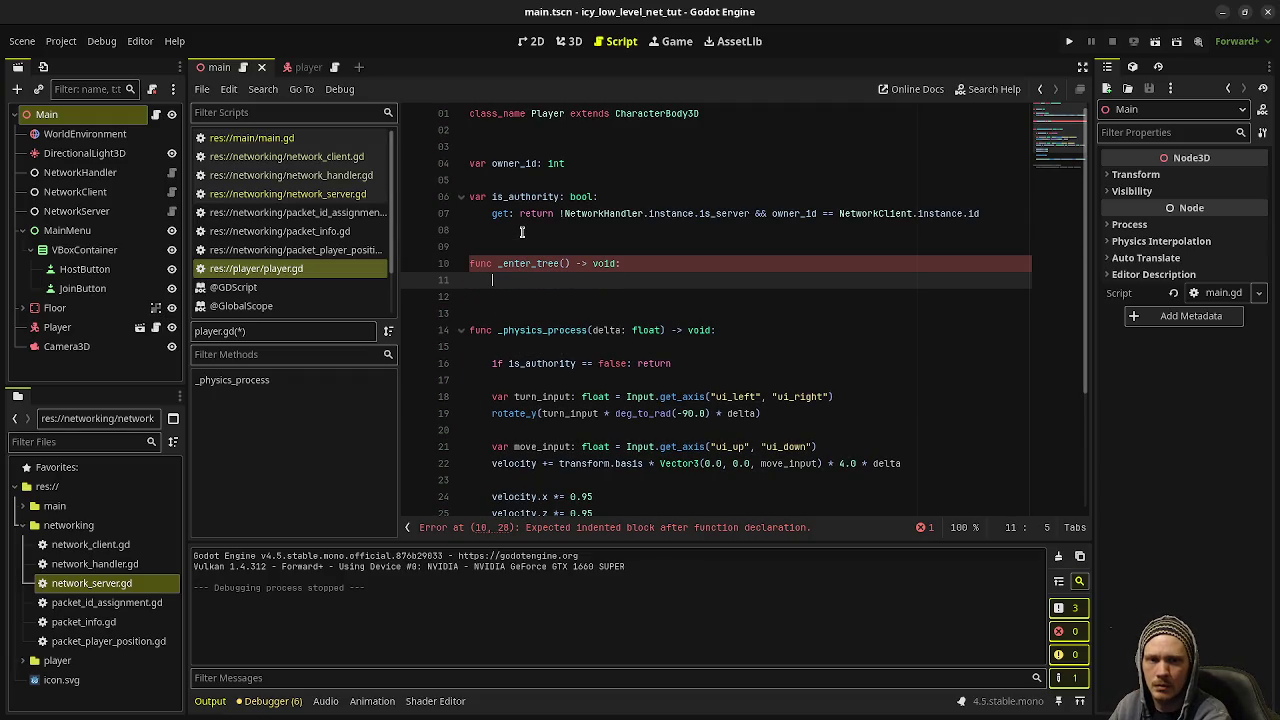
type("Network")
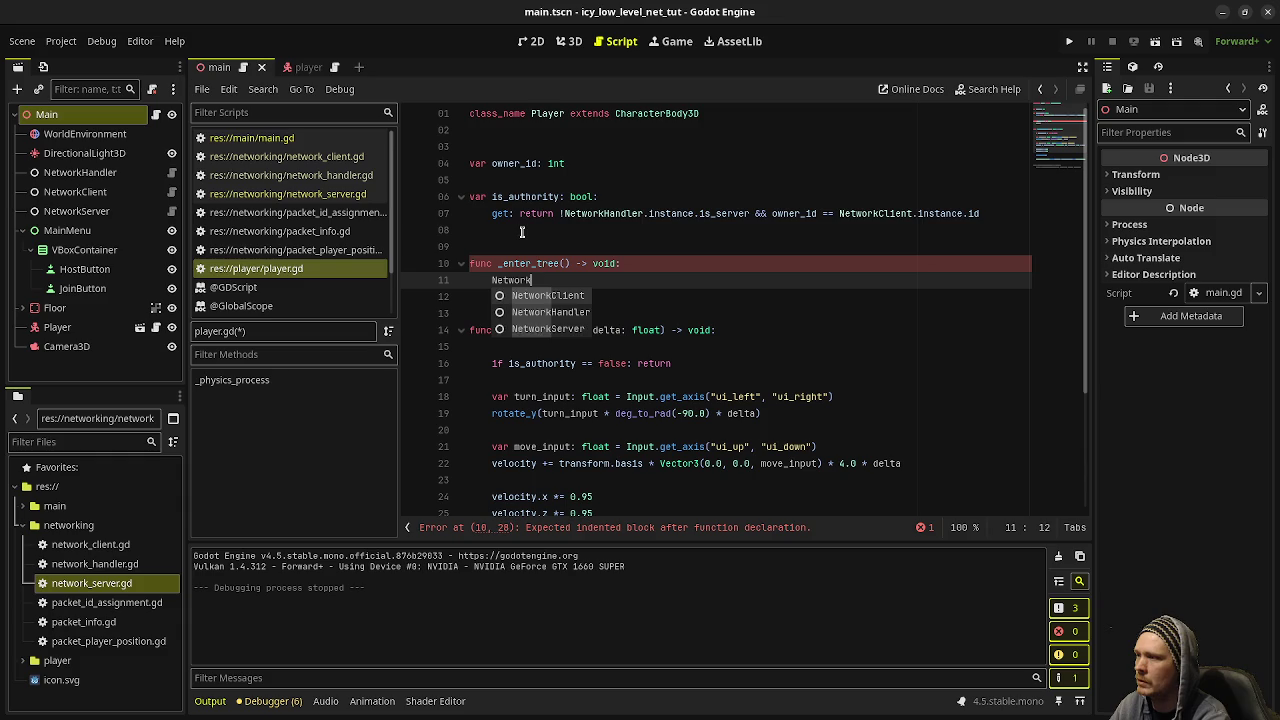
type("Server.instance.")
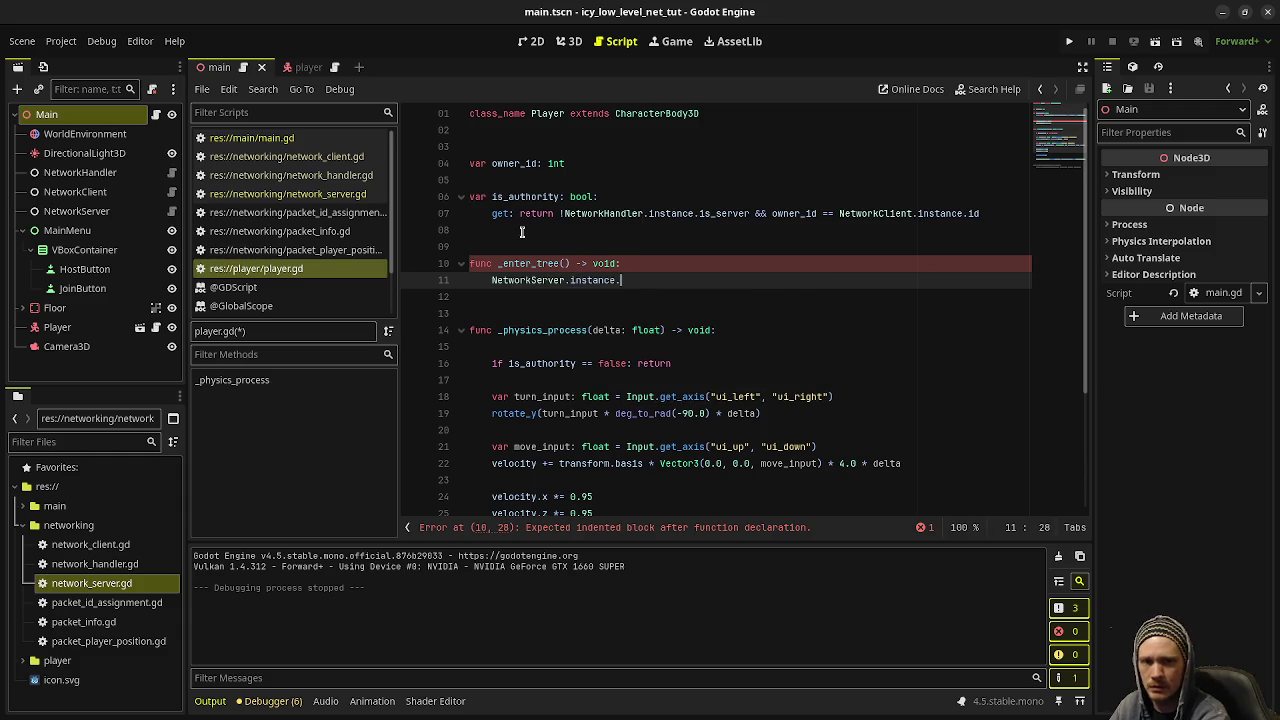
type("handle_player_position")
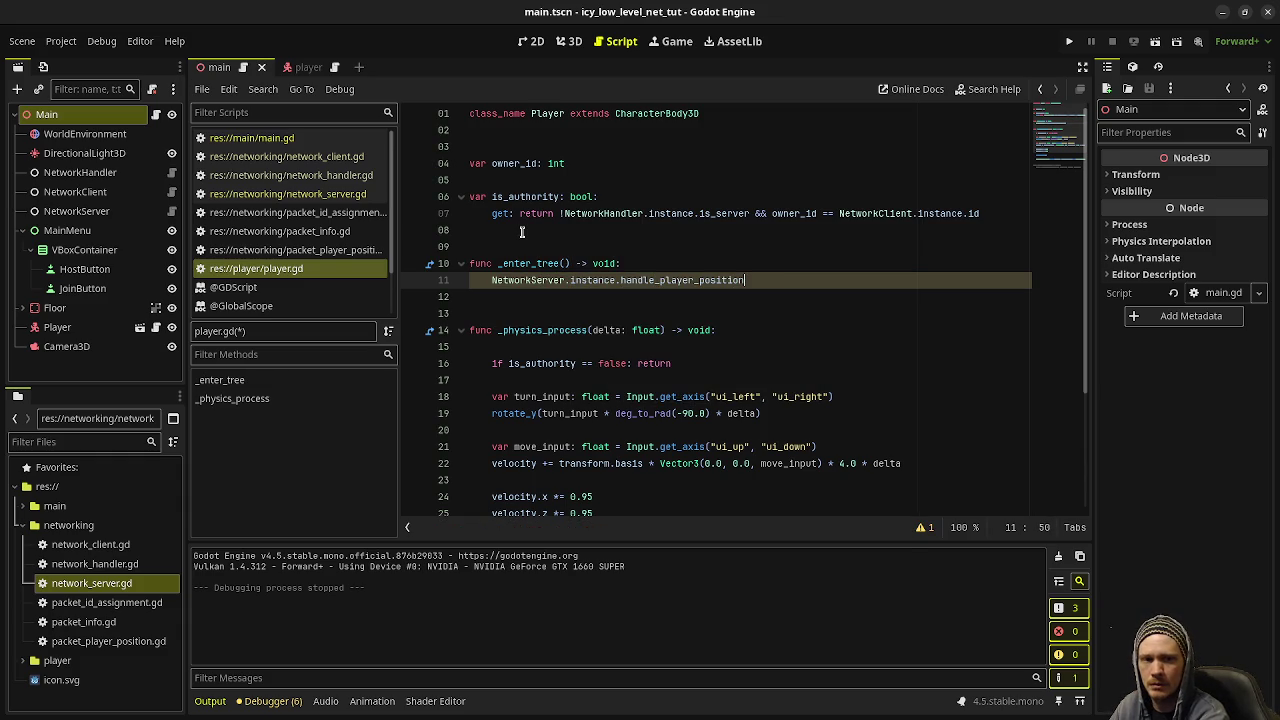
type(".connect(s")
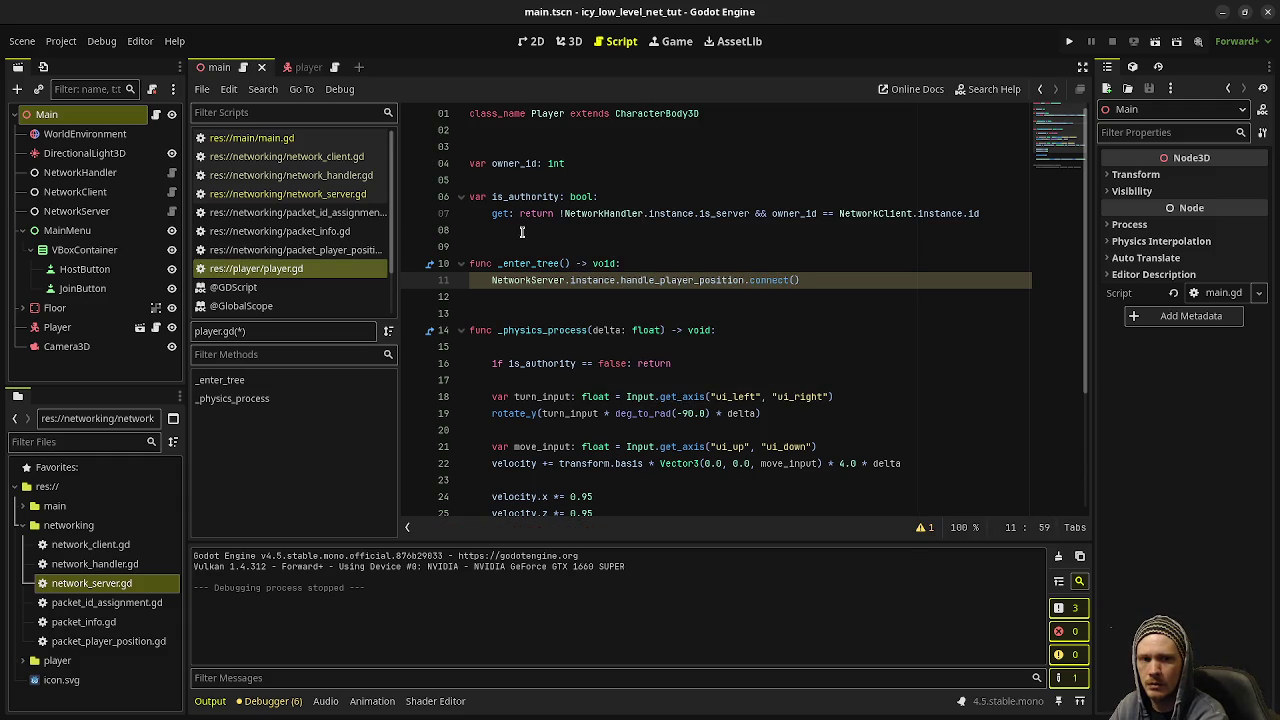
type("erver_handle_")
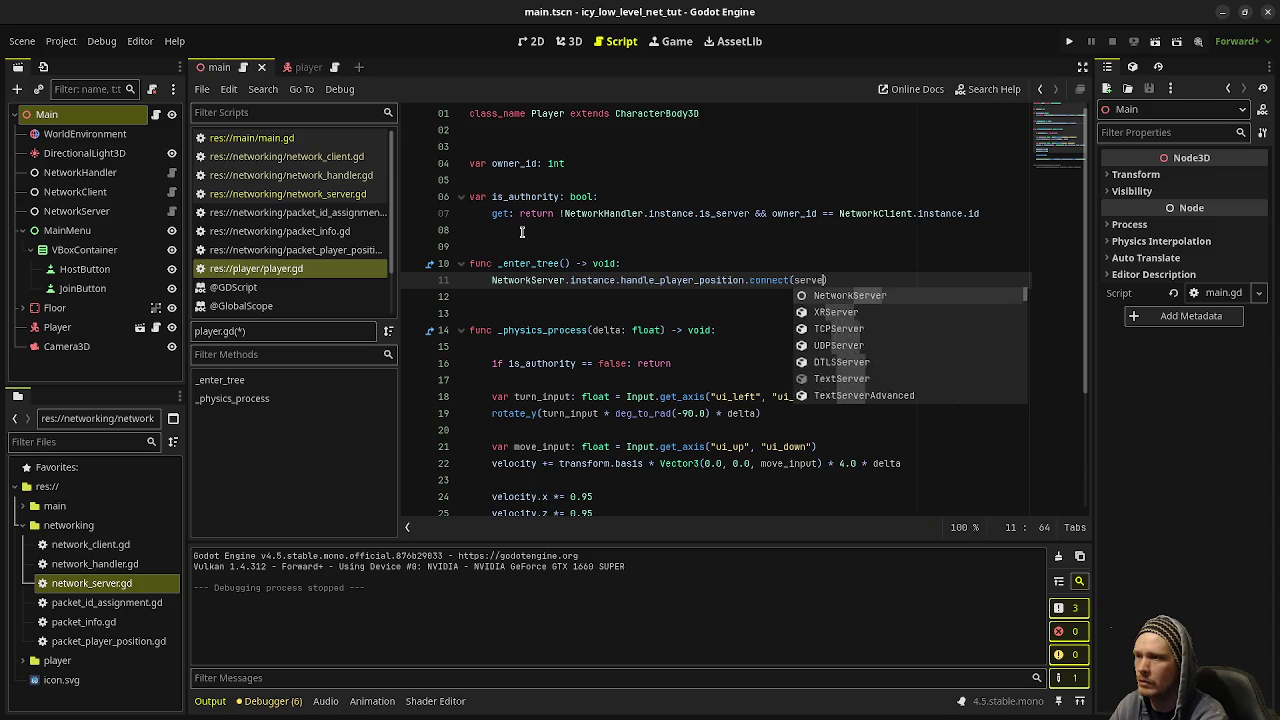
type("player_position")
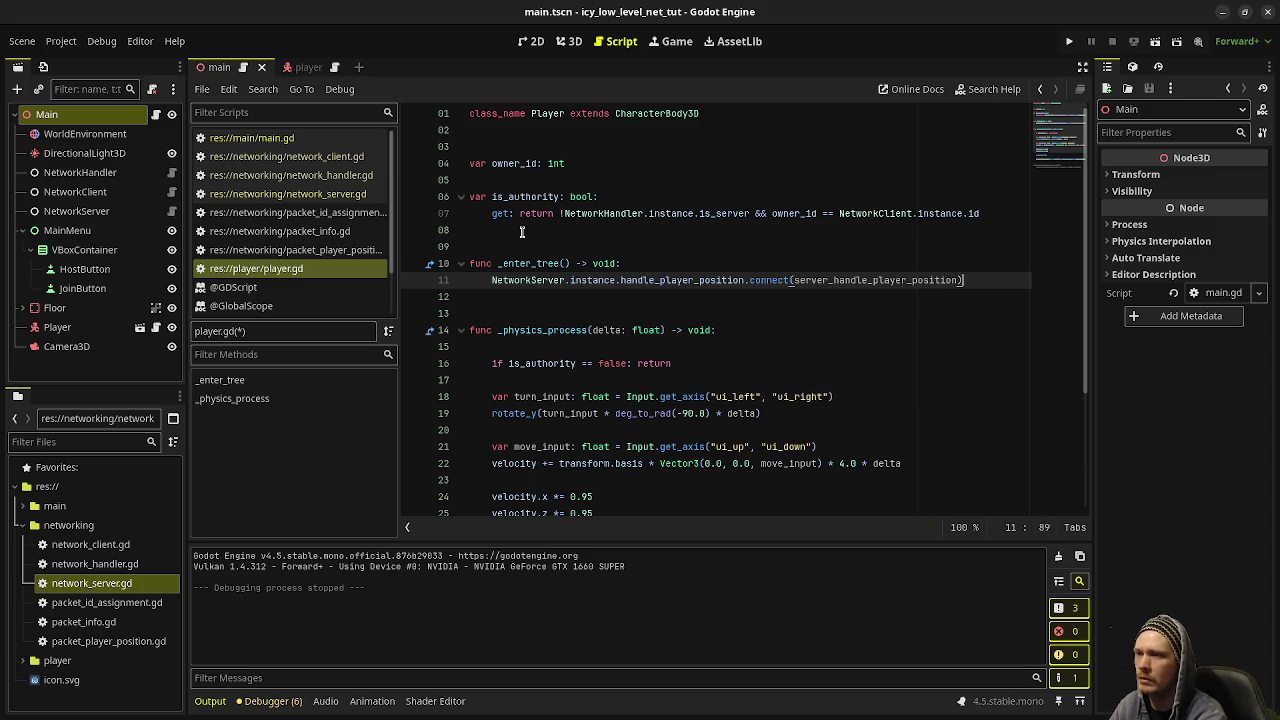
key("Return")
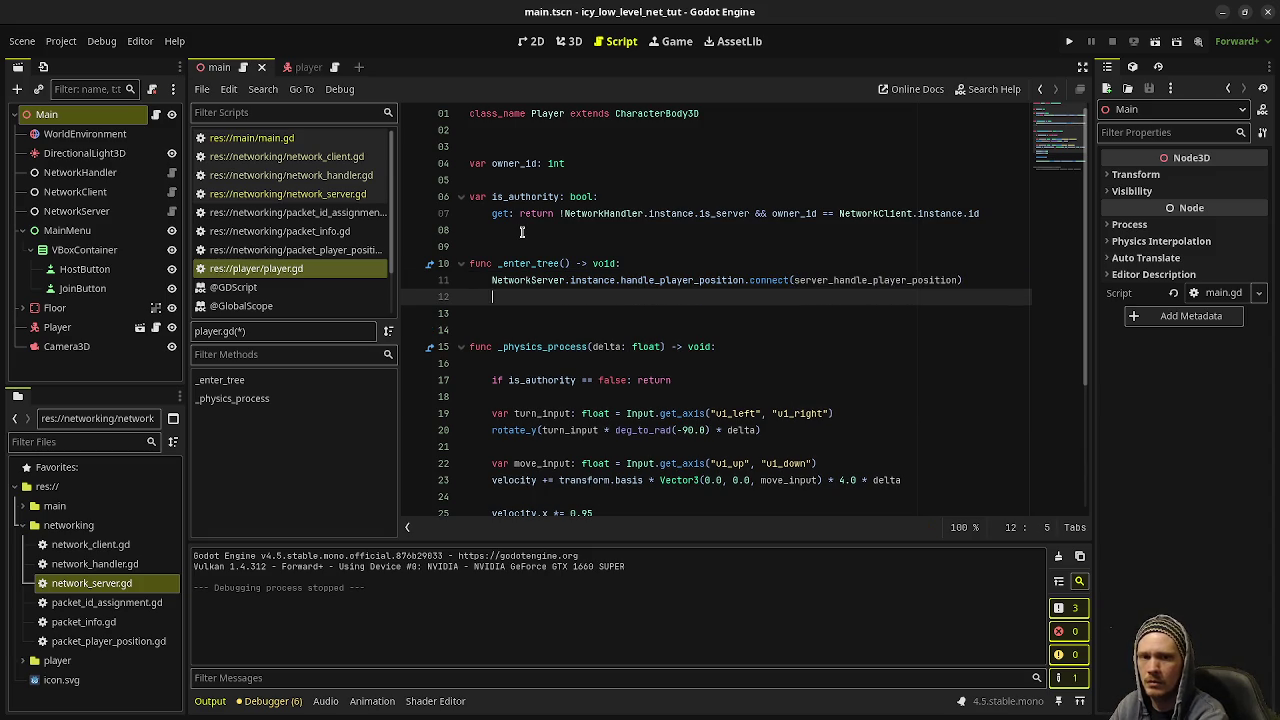
type("NetworkClient.instance.handle_player_po")
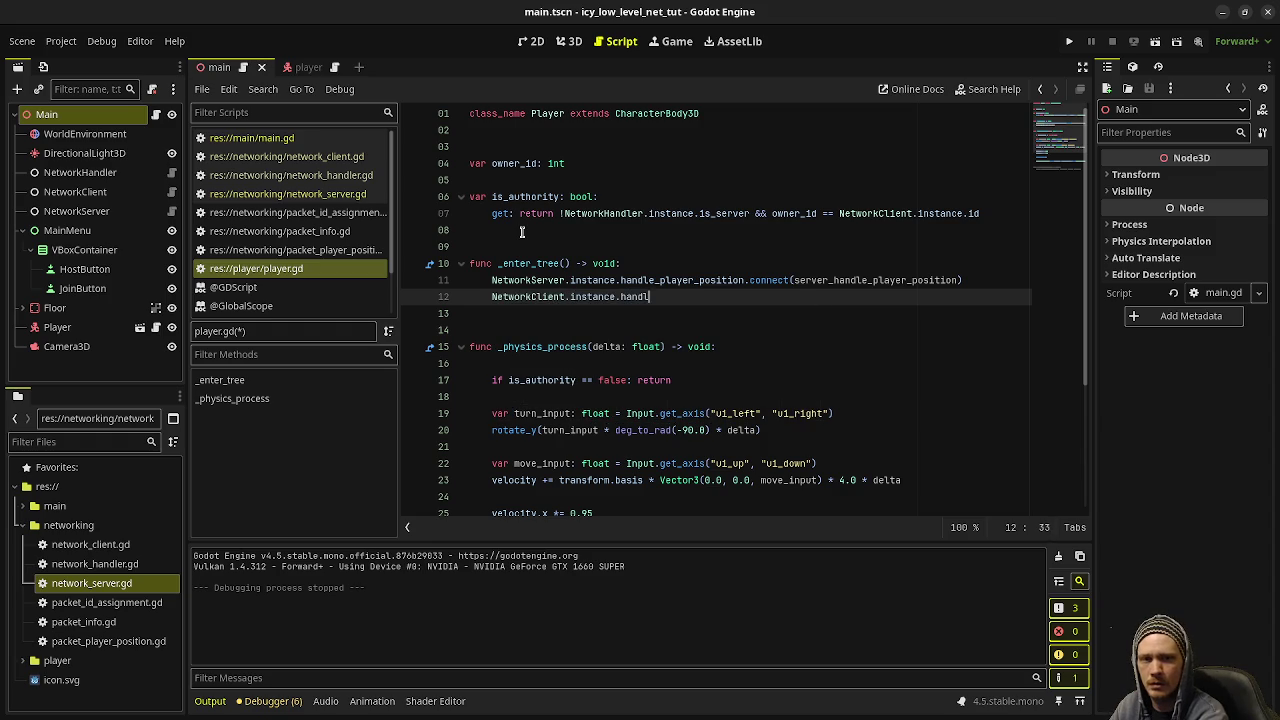
type("sitio")
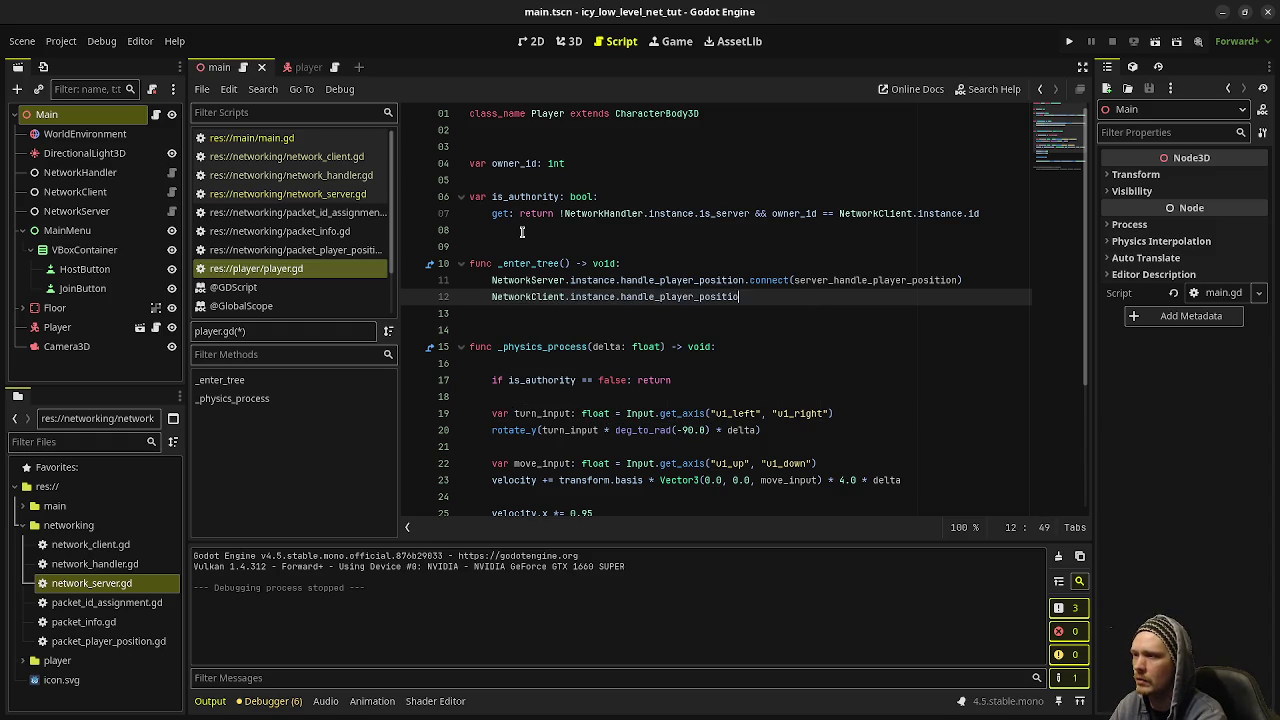
type("n.connect(client_handle_player_pos")
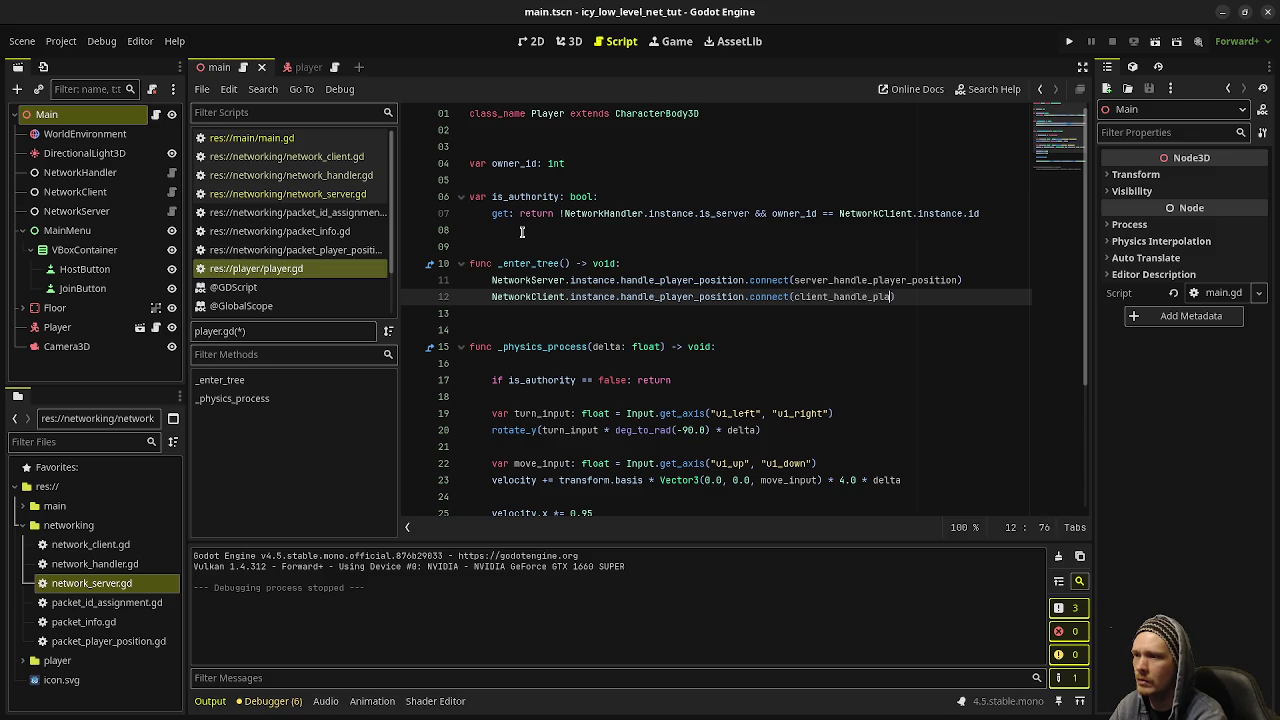
type("ition")
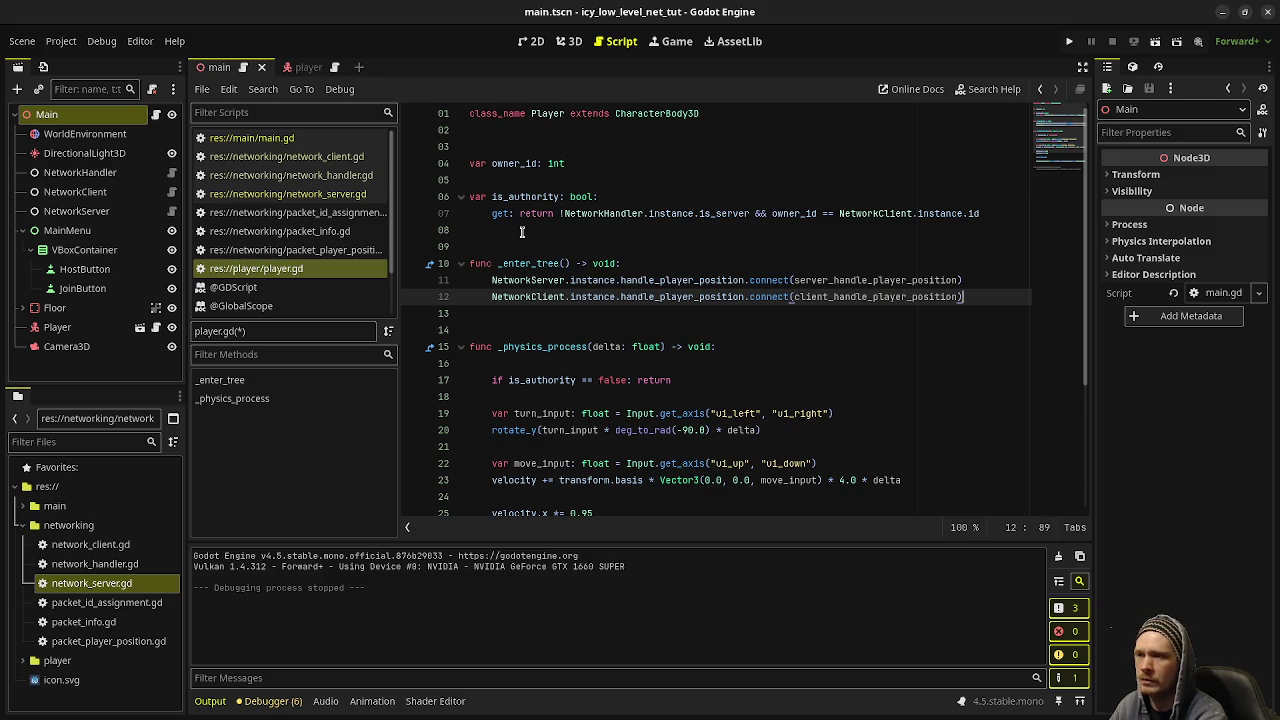
key("ctrl+s")
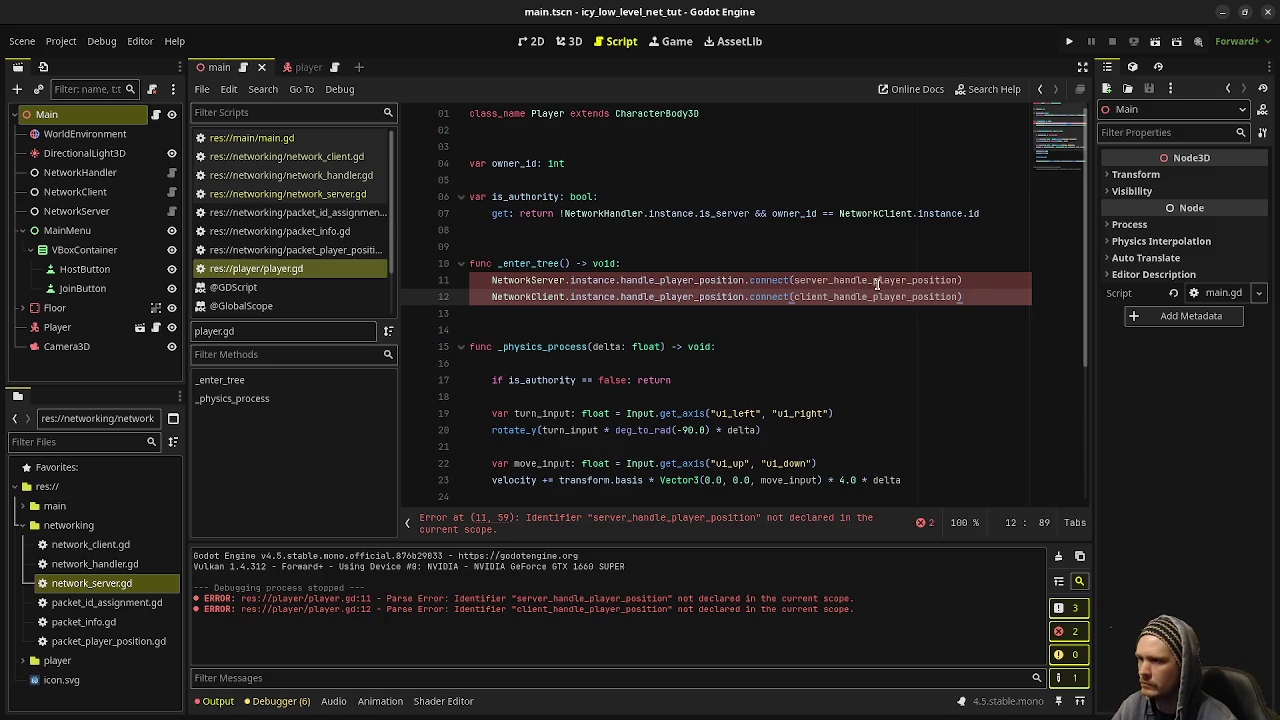
- Replace the commented-out function with an empty server_handle_player_position() -> void handler containing pass
double_click(877, 283)
key("ctrl+c")
scroll(556, 444, "down", 4)
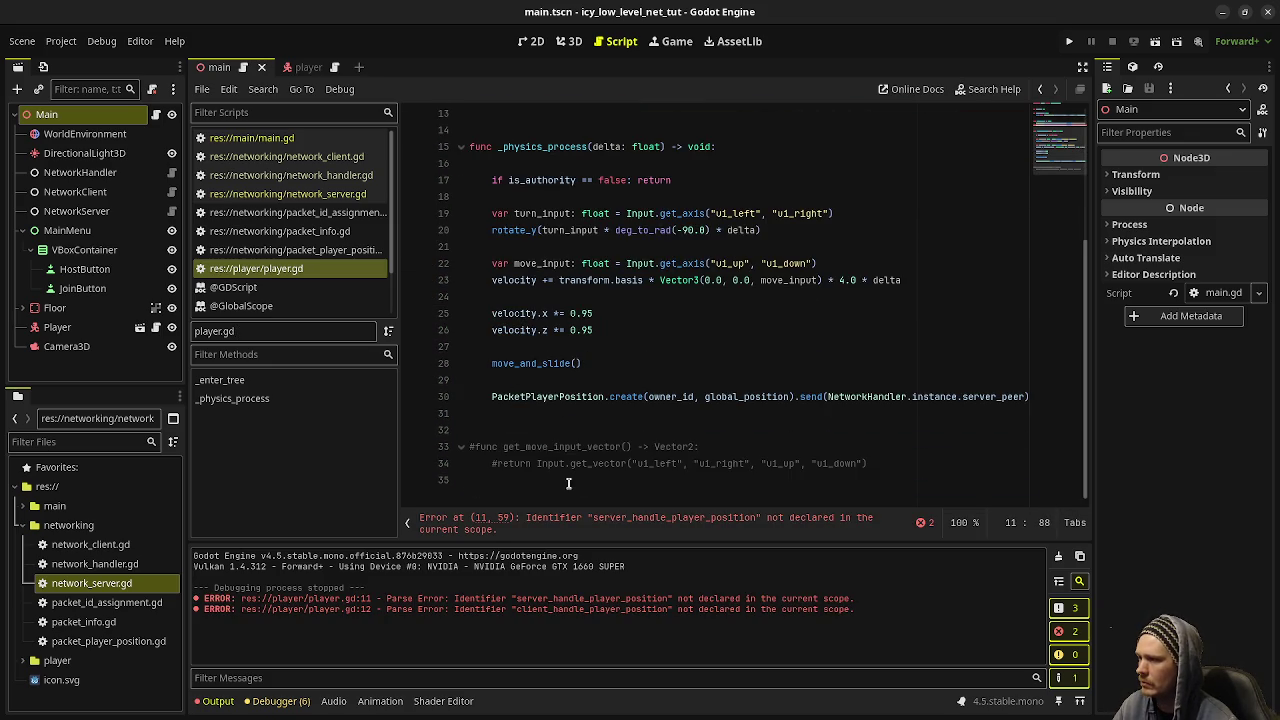
left_click_drag(574, 491, 432, 449)
type("func")
key("ctrl+v")
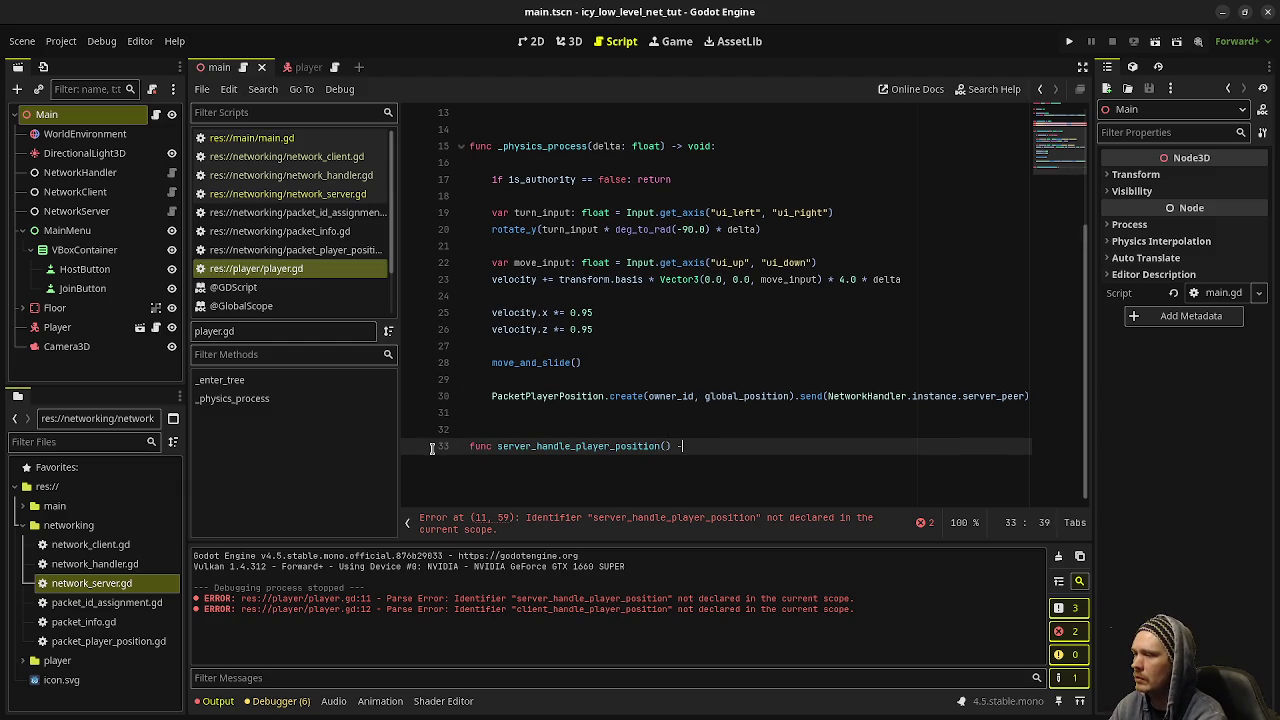
type("void:")
key("Return")
type("pass")
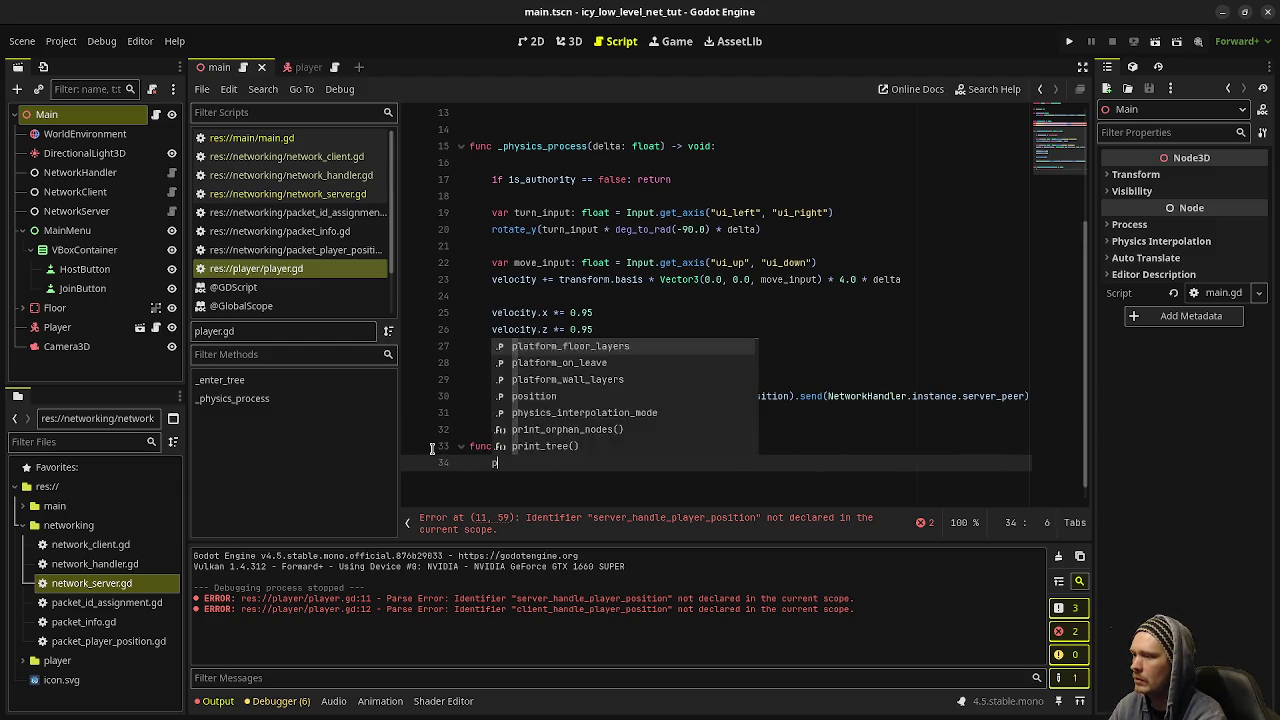
key("Return")
key("Return")
key("Return")
- Add an empty client_handle_player_position() -> void handler containing pass and save the script
type("func")
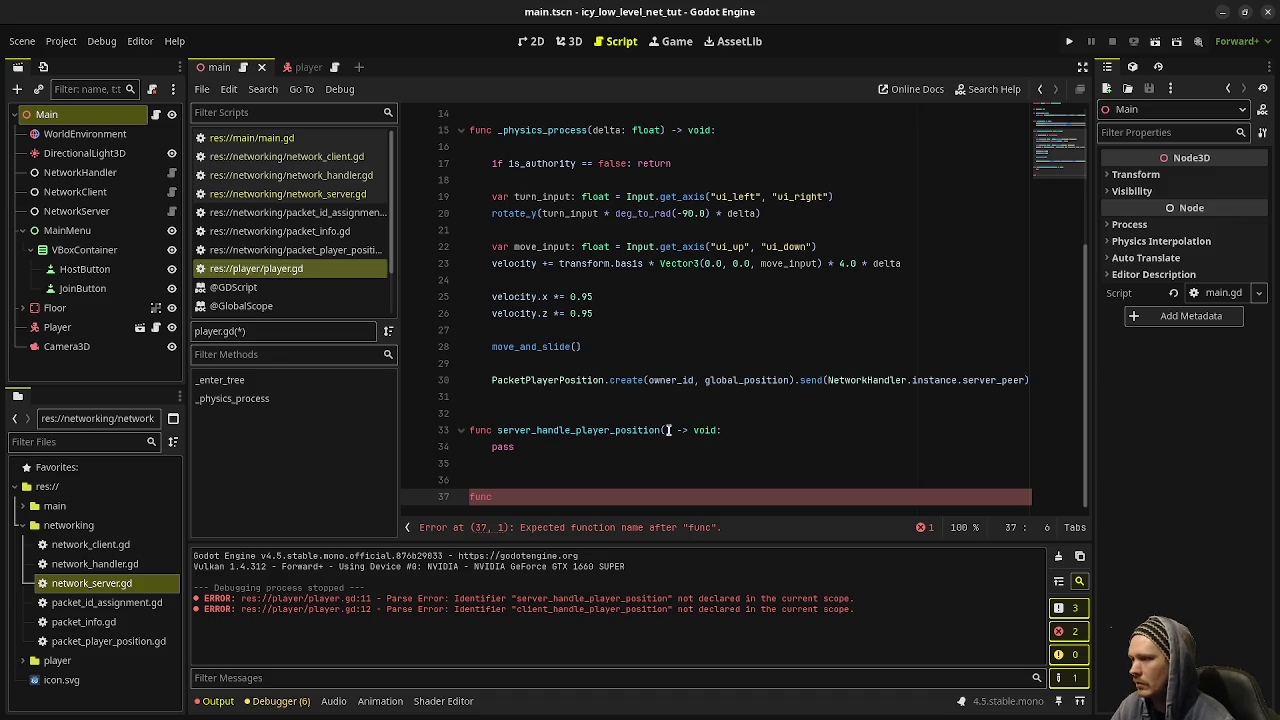
scroll(860, 330, "up", 4)
double_click(823, 281)
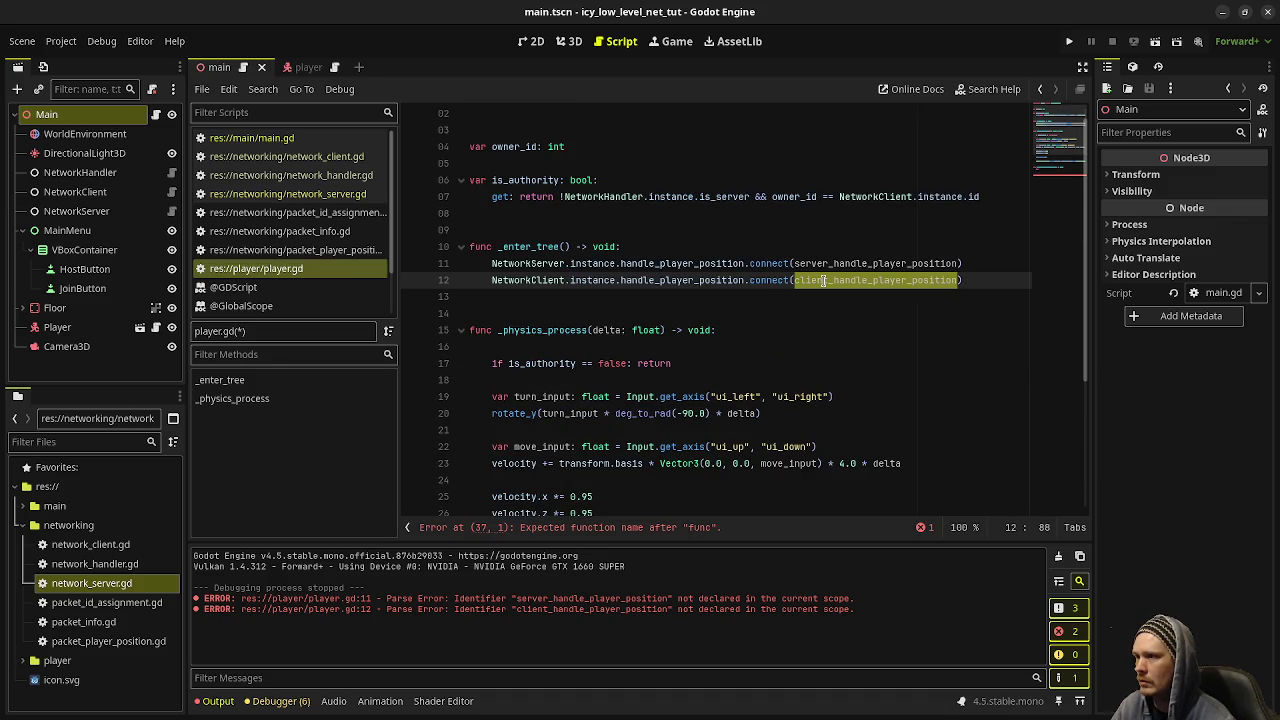
key("ctrl+c")
scroll(823, 281, "down", 4)
left_click(522, 496)
key("ctrl+v")
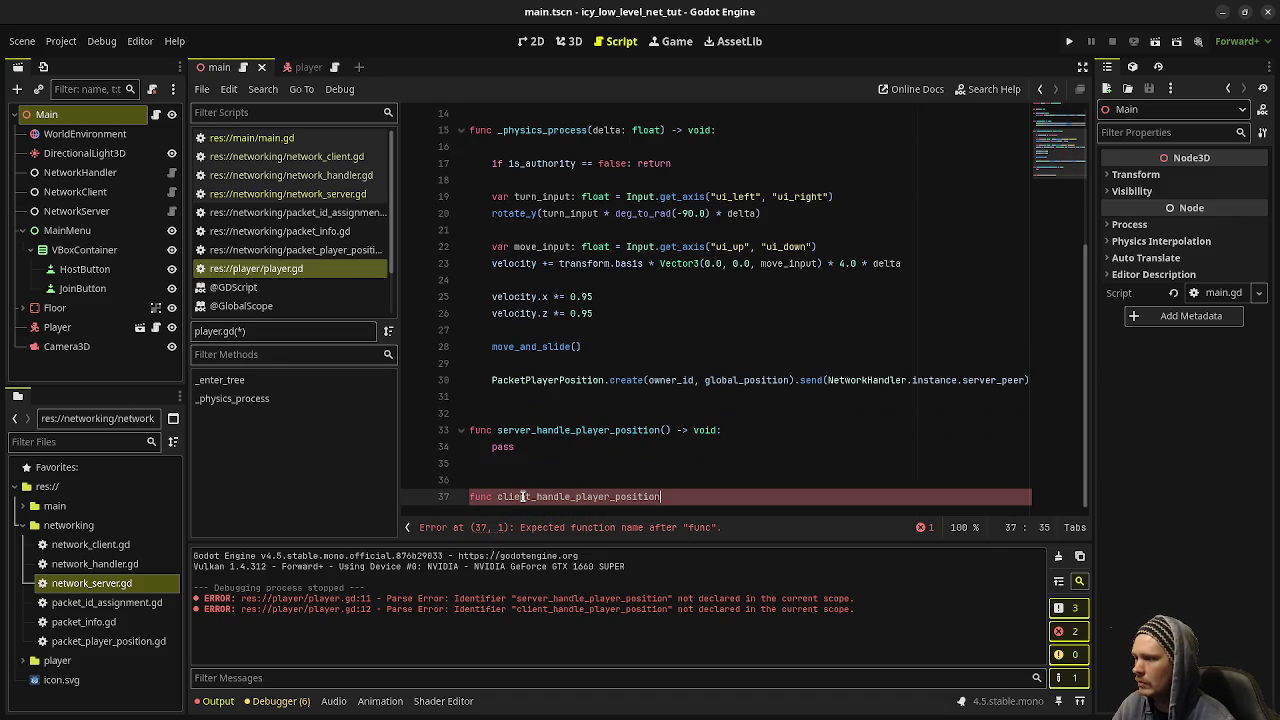
type("-> void:")
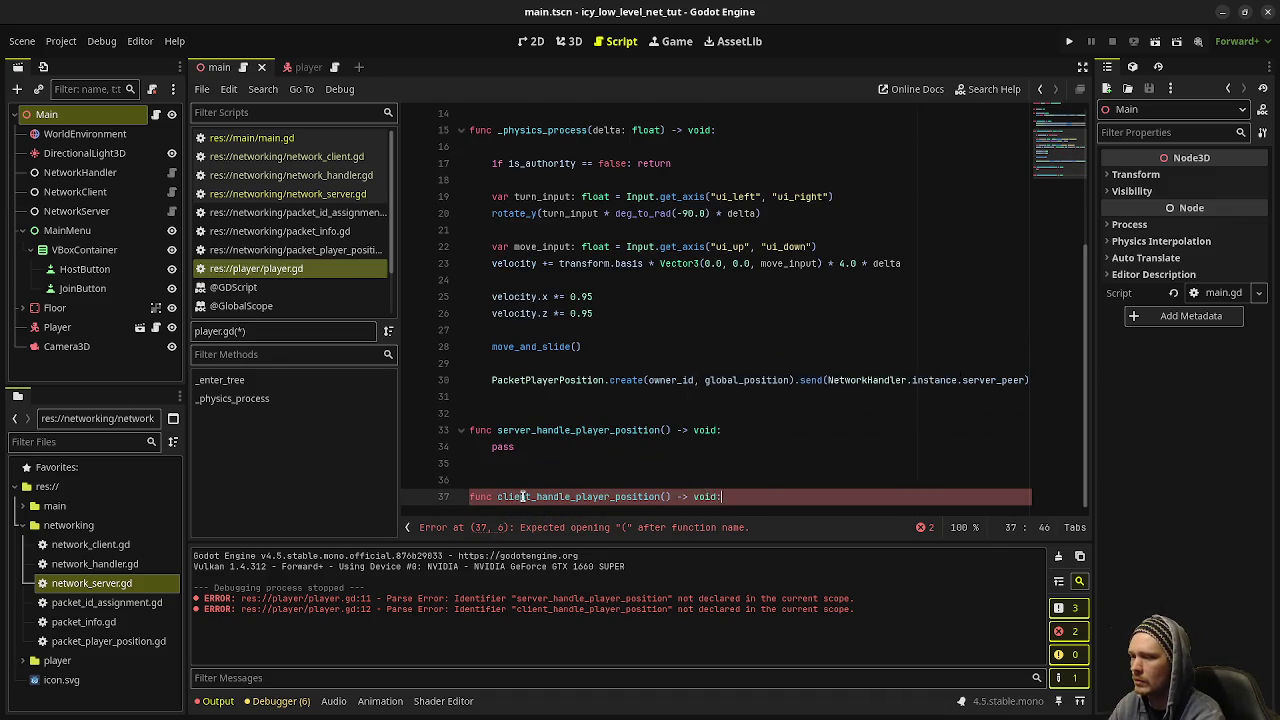
key("Return")
type("pass")
key("ctrl+s")
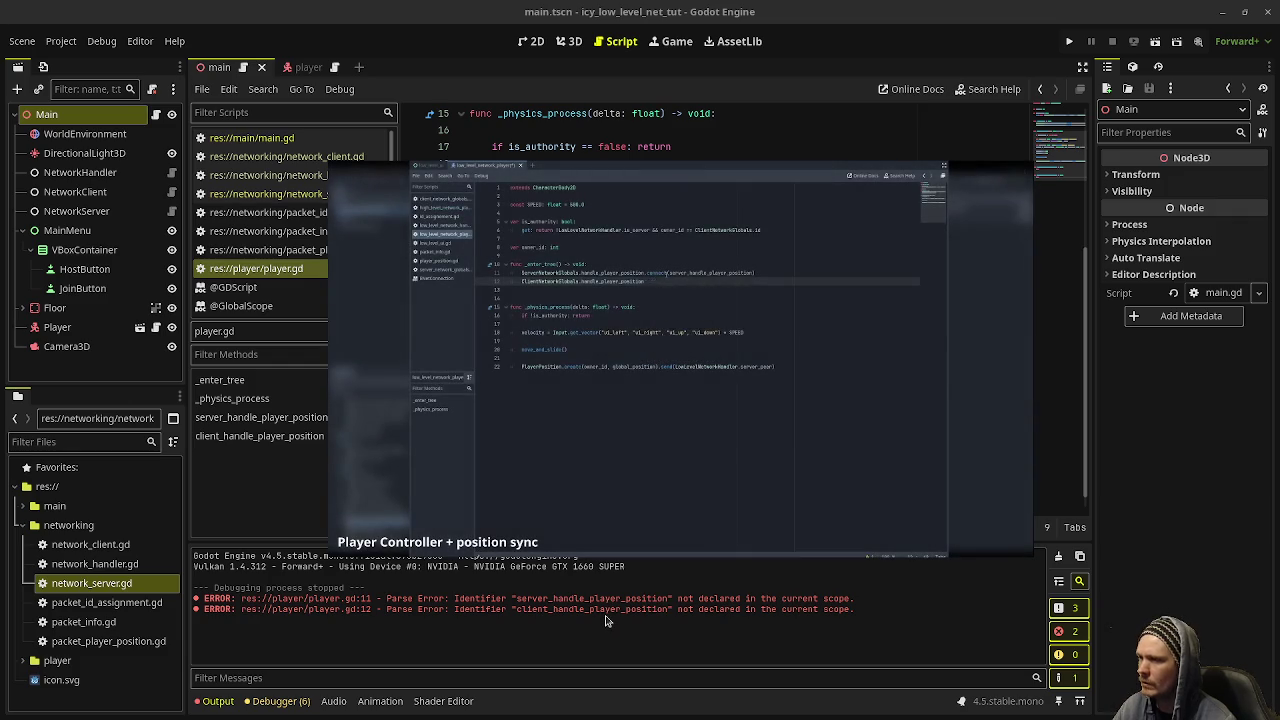
left_click_drag(629, 446, 600, 491)
- Duplicate the _enter_tree function below itself and rename the copy to _exit_tree
scroll(645, 320, "up", 2)
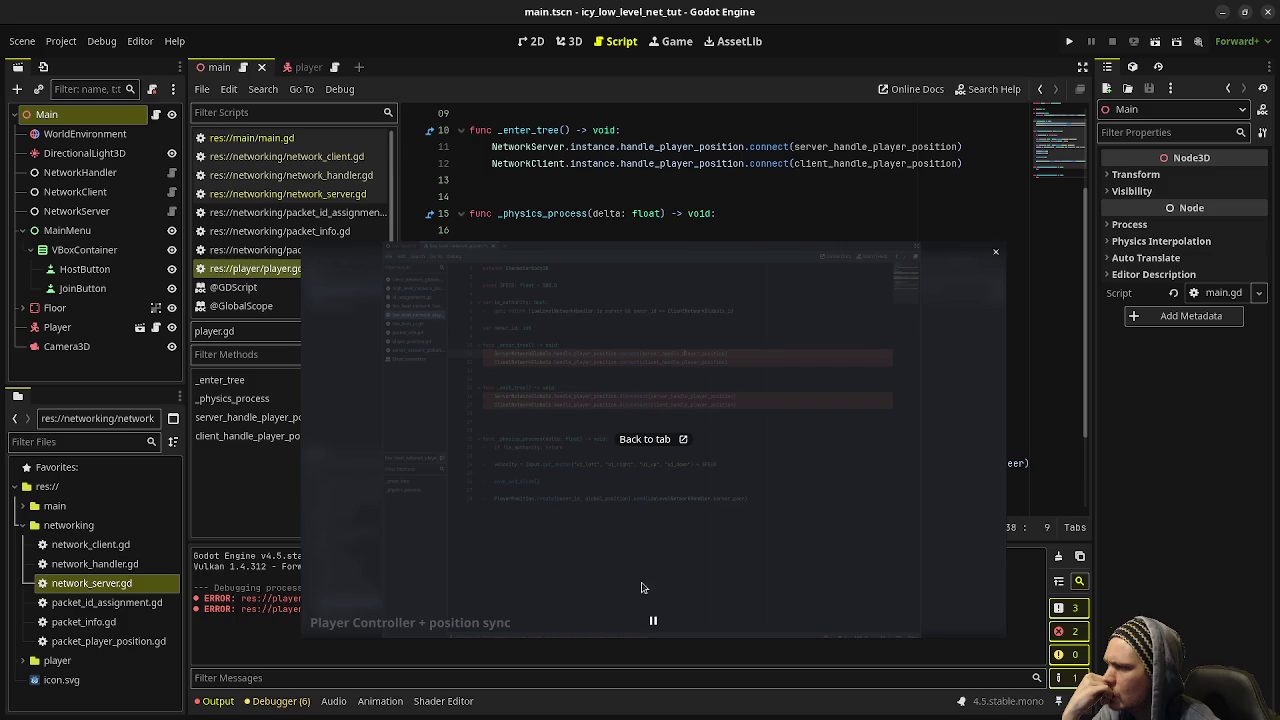
left_click(745, 183)
mouse_move(994, 164)
left_mouse_down()
mouse_move(791, 165)
mouse_move(412, 129)
left_mouse_up()
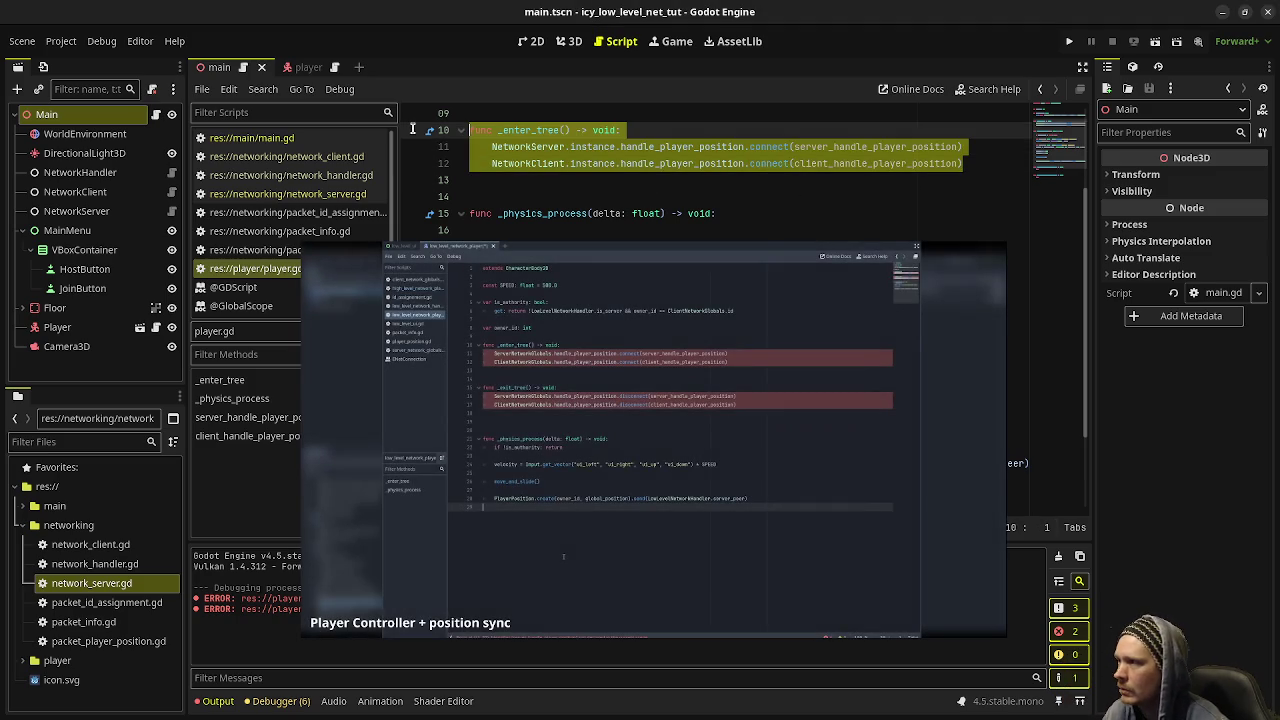
left_click(983, 157)
key("Down")
key("Down")
key("Down")
key("ctrl+x")
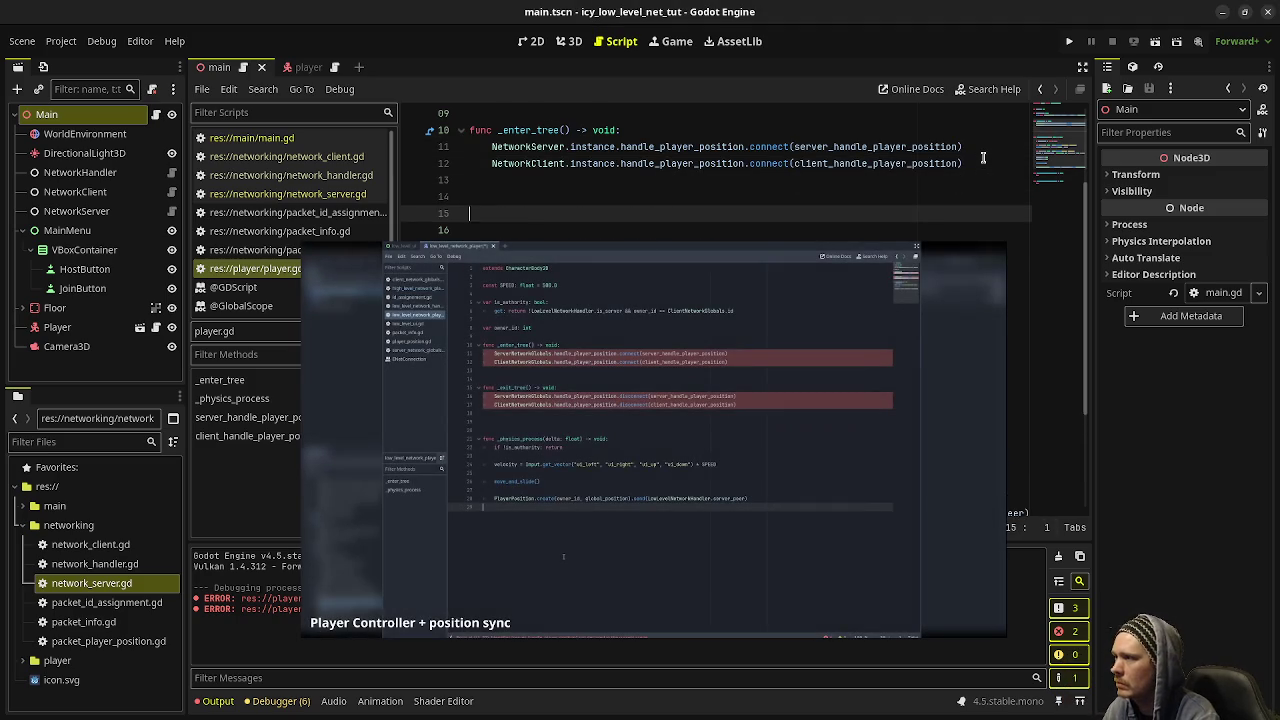
key("ctrl+v")
left_click(533, 213)
key("BackSpace")
key("BackSpace")
key("BackSpace")
type("exit")
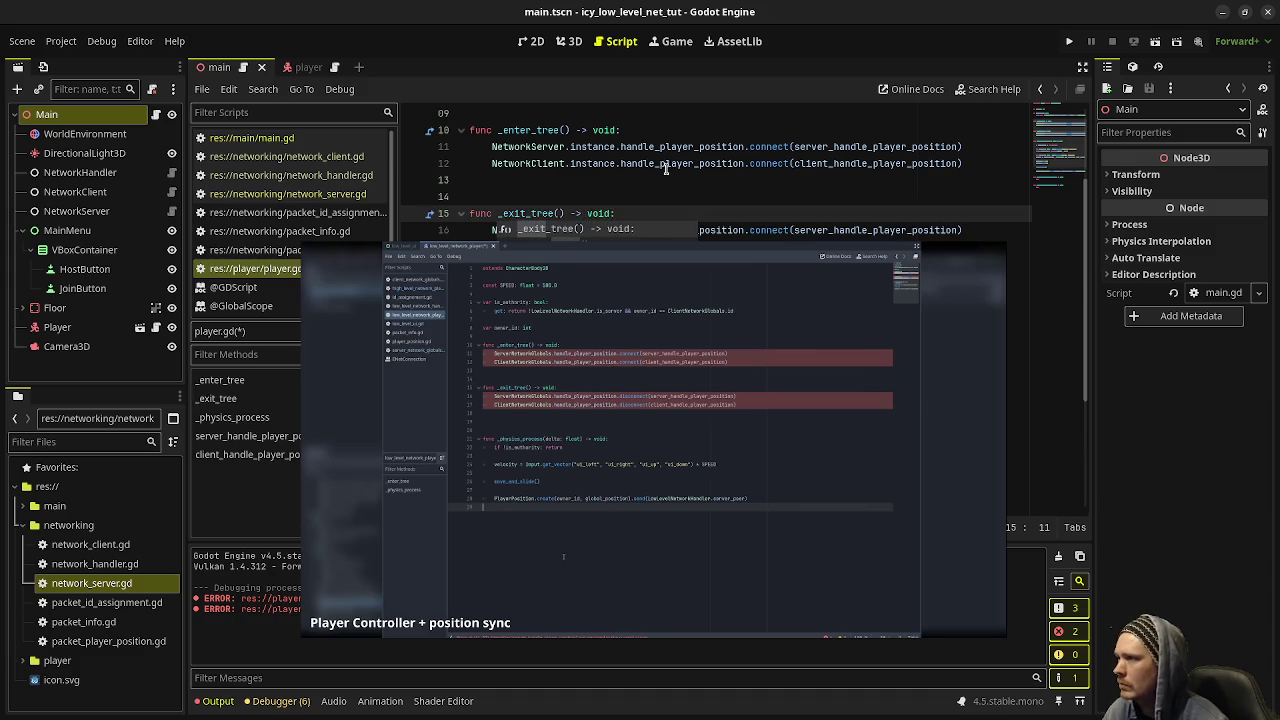
- Change both .connect calls in _exit_tree to .disconnect
scroll(747, 127, "down", 2)
left_click(749, 130)
type("dis")
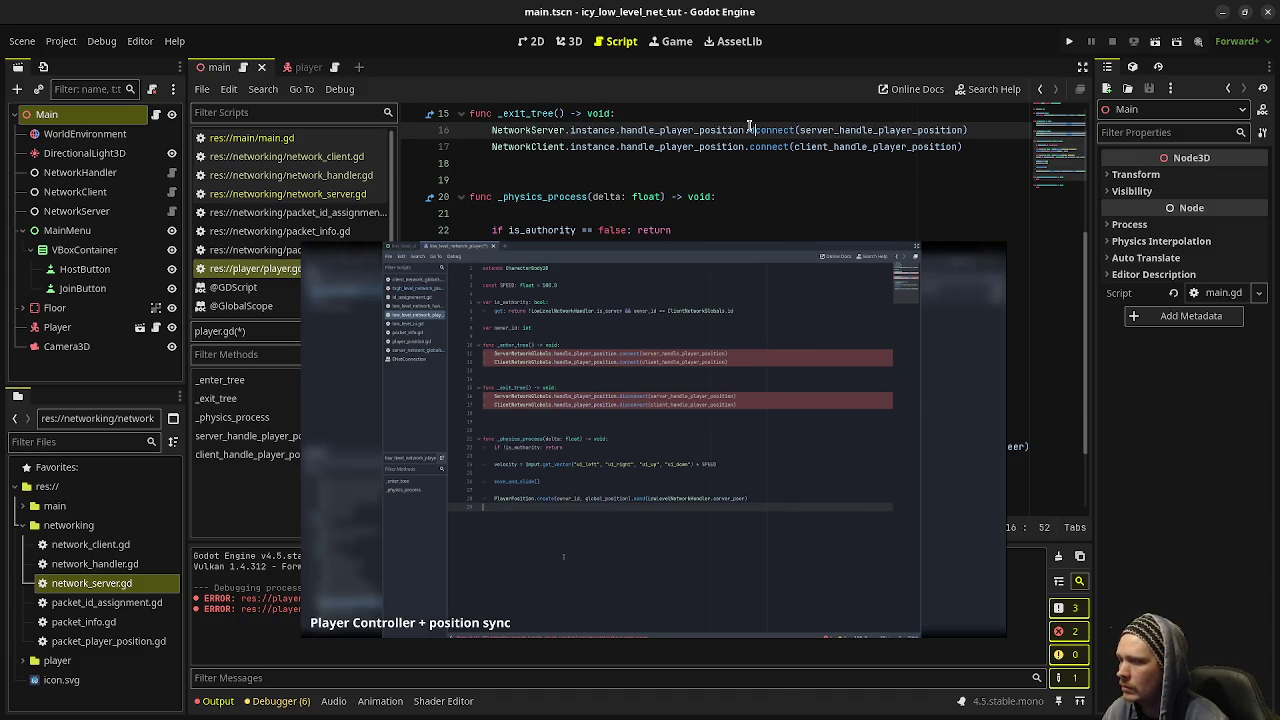
left_click(748, 146)
type("dis")
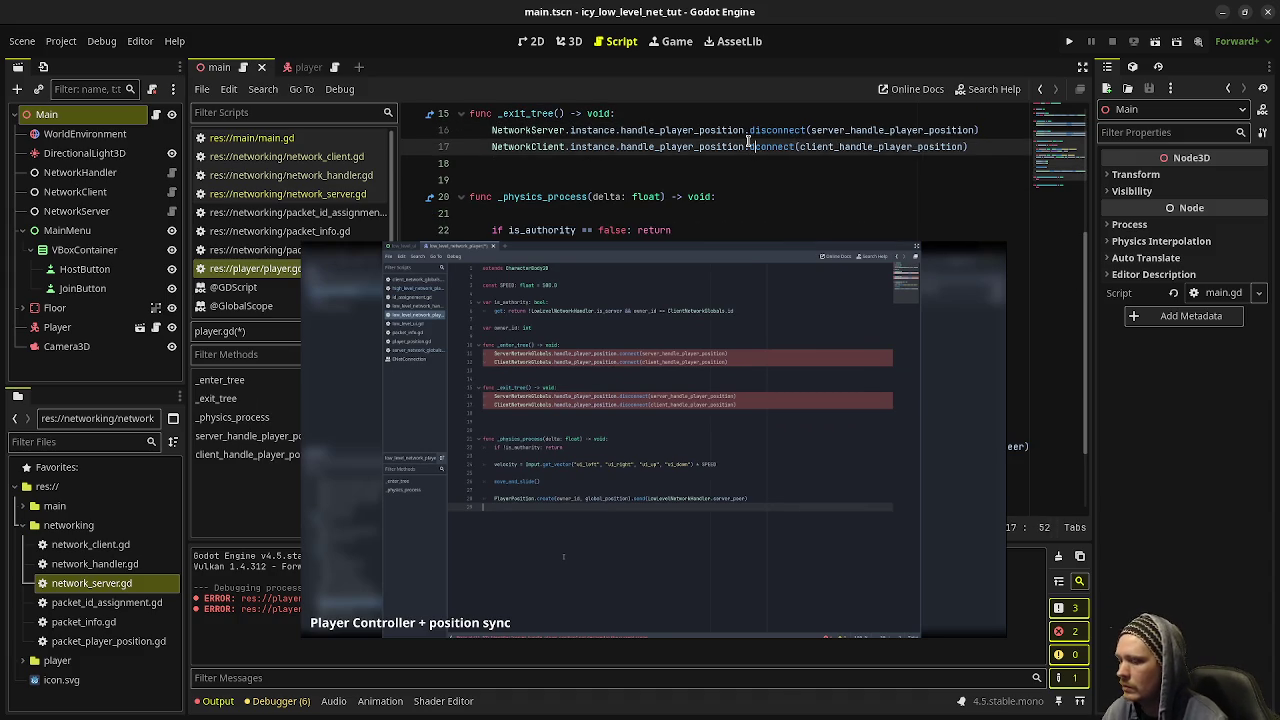
left_click(769, 174)
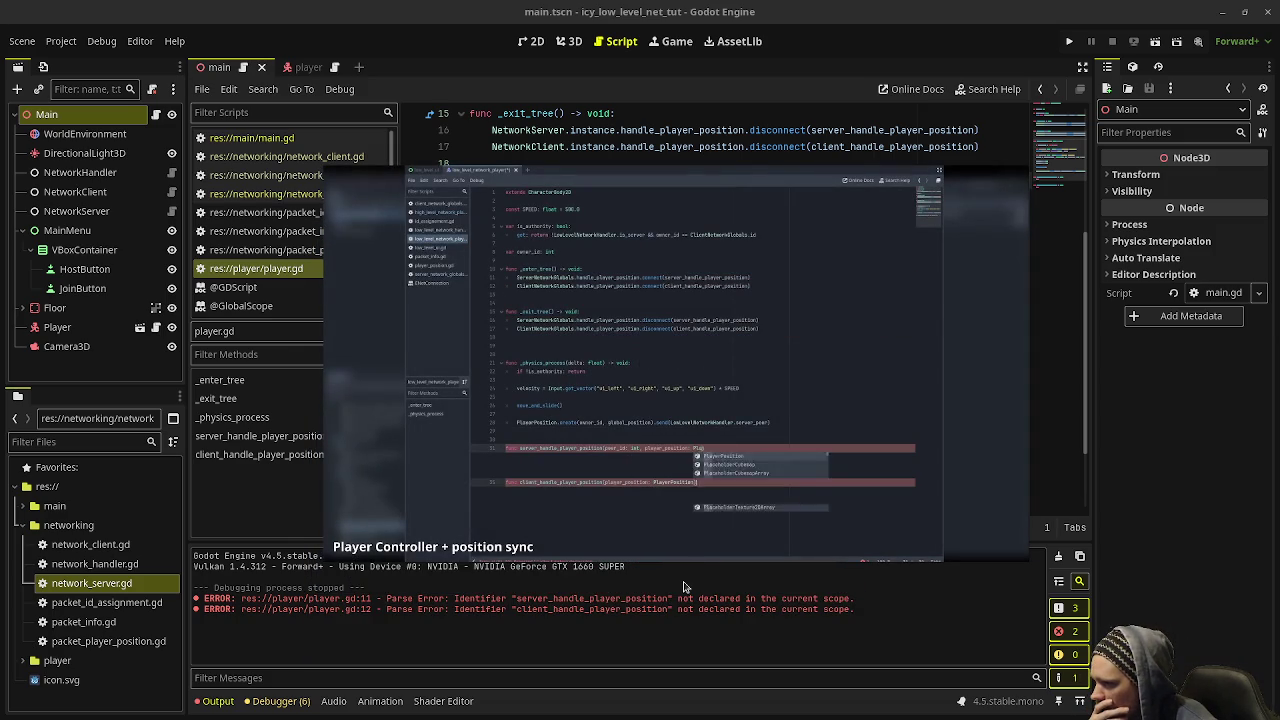
- Give server_handle_player_position the parameters peer_id: int and player_position: PacketPlayerPosition
left_click_drag(686, 551, 1279, 551)
left_click(685, 446)
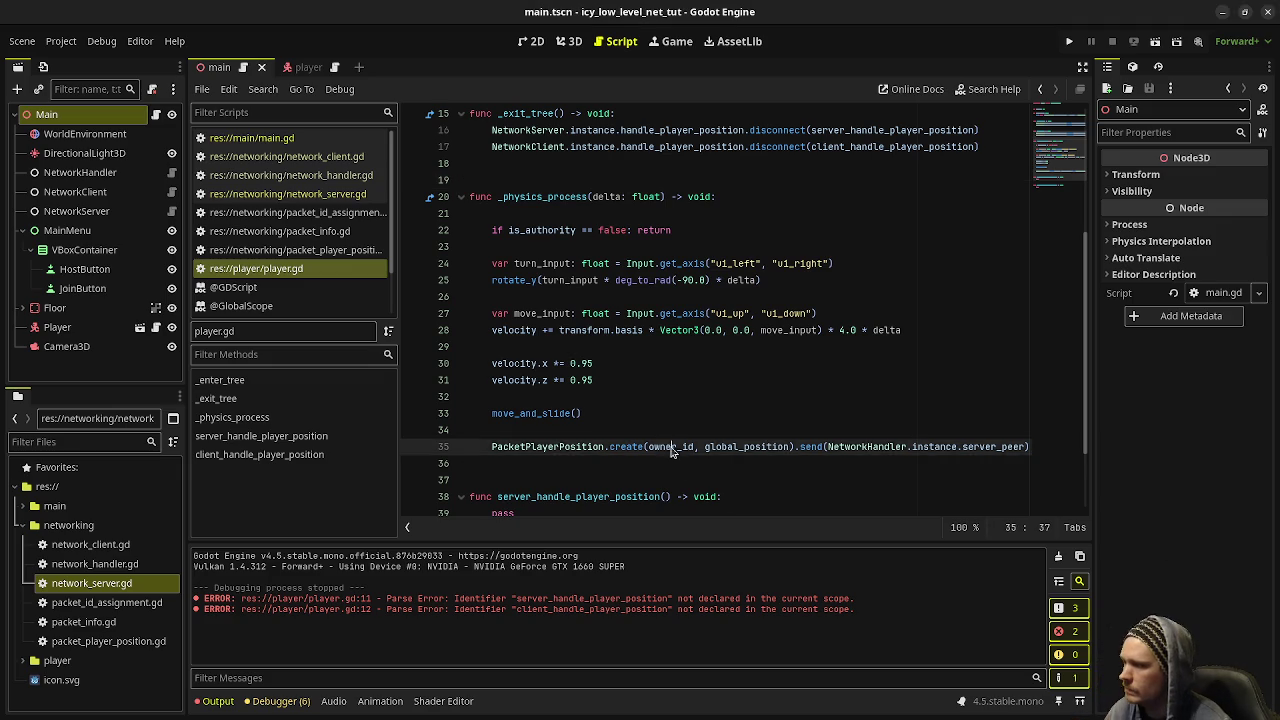
scroll(685, 404, "down", 2)
left_click(667, 396)
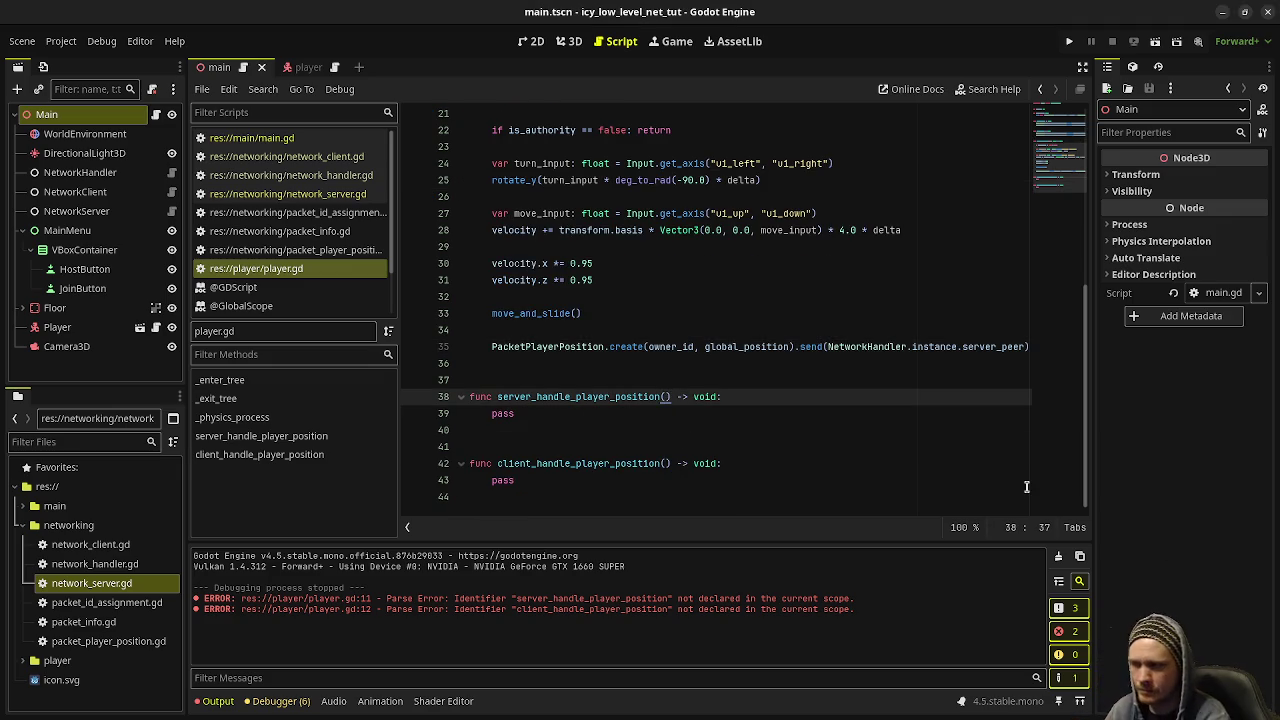
type("peer_id: ")
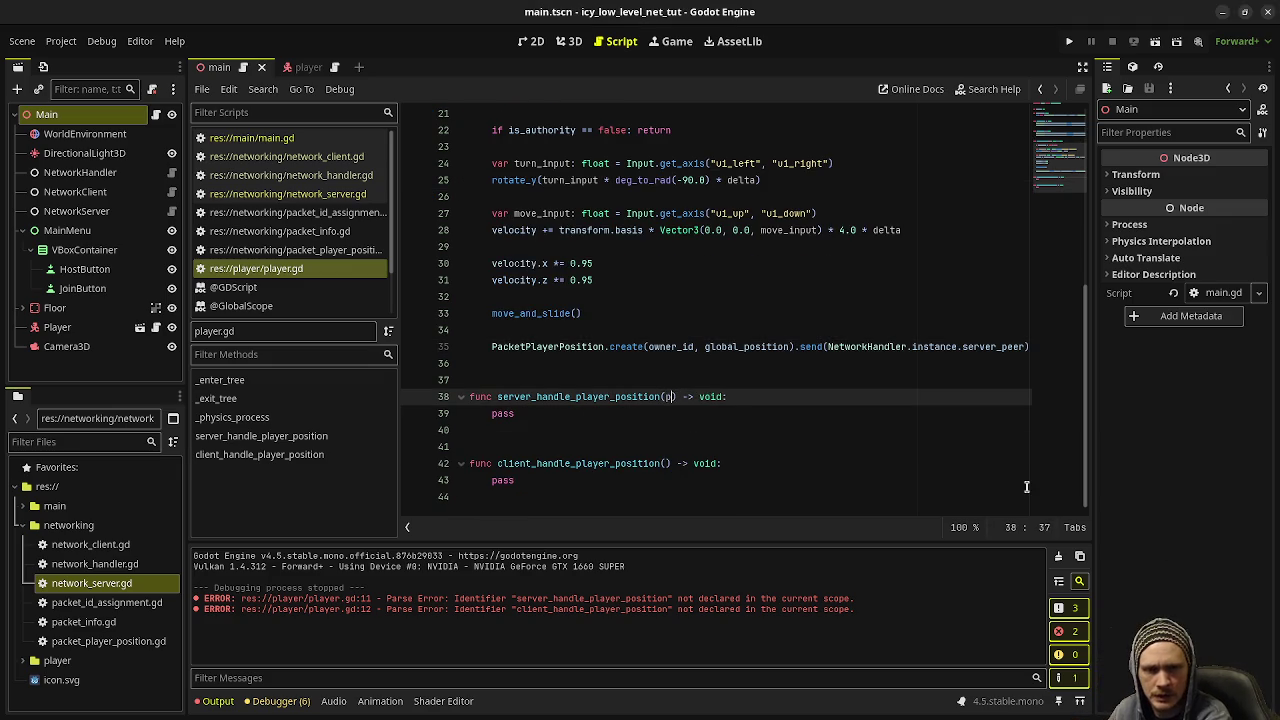
type("int, player_p")
key("BackSpace")
key("BackSpace")
key("BackSpace")
type("position")
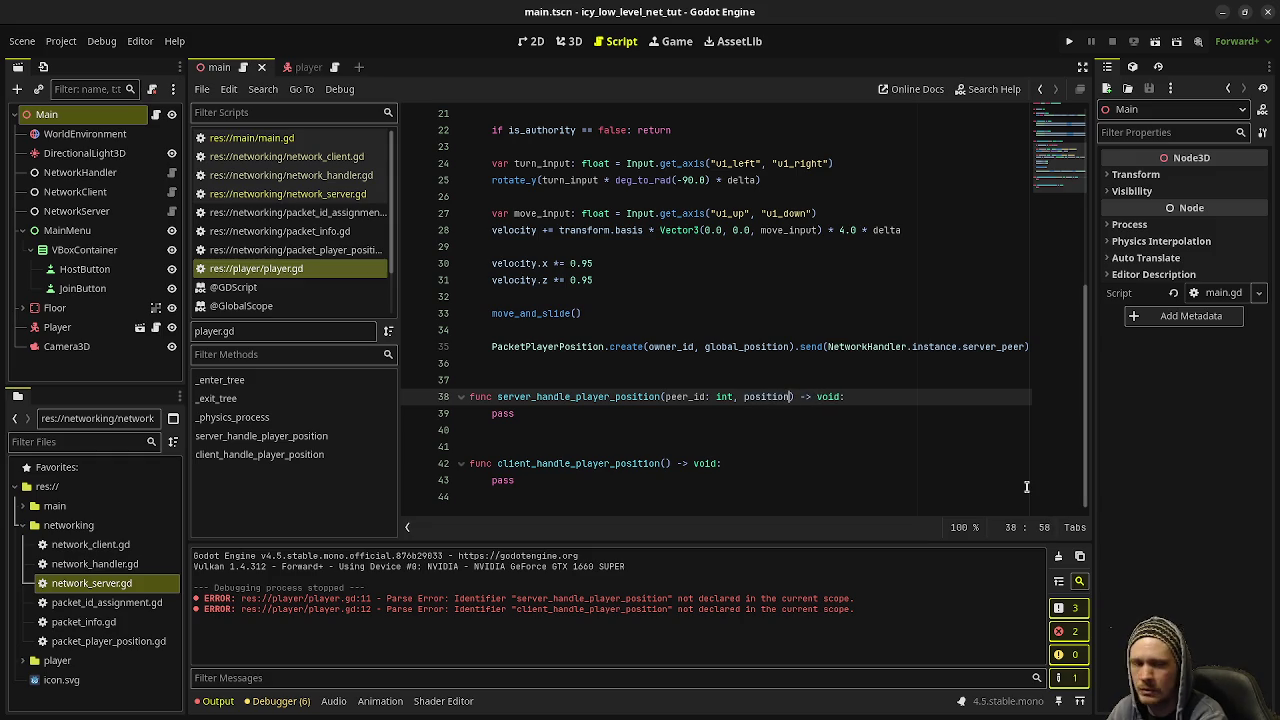
key("BackSpace")
key("BackSpace")
key("BackSpace")
type("player_position: PacketPlayerPosition")
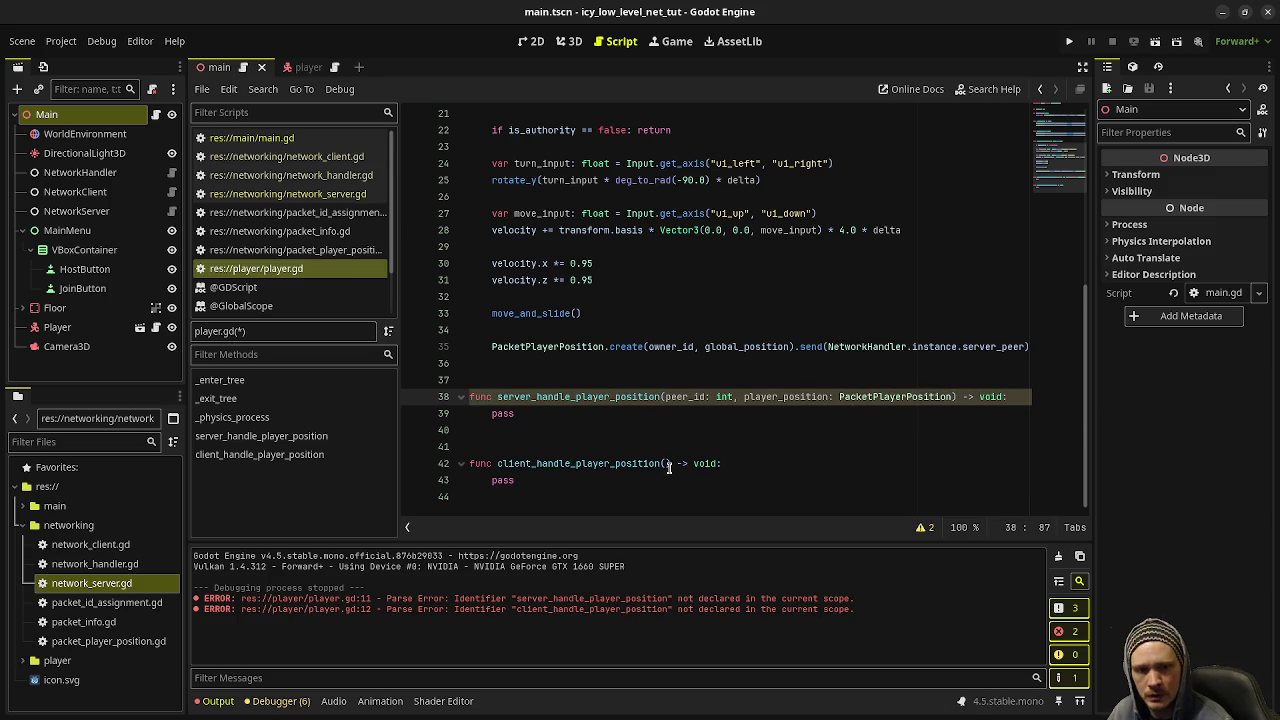
- Copy the player_position: PacketPlayerPosition parameter into client_handle_player_position
left_click_drag(763, 397, 953, 397)
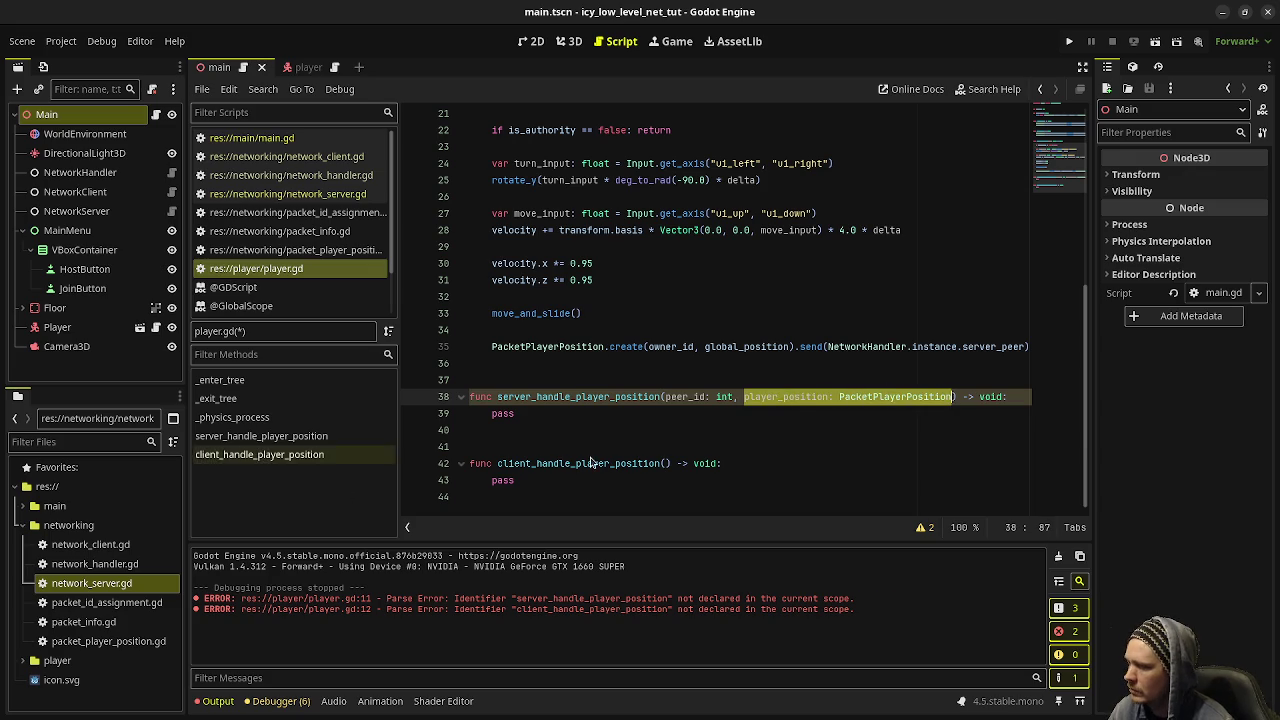
left_click(665, 463)
key("ctrl+v")
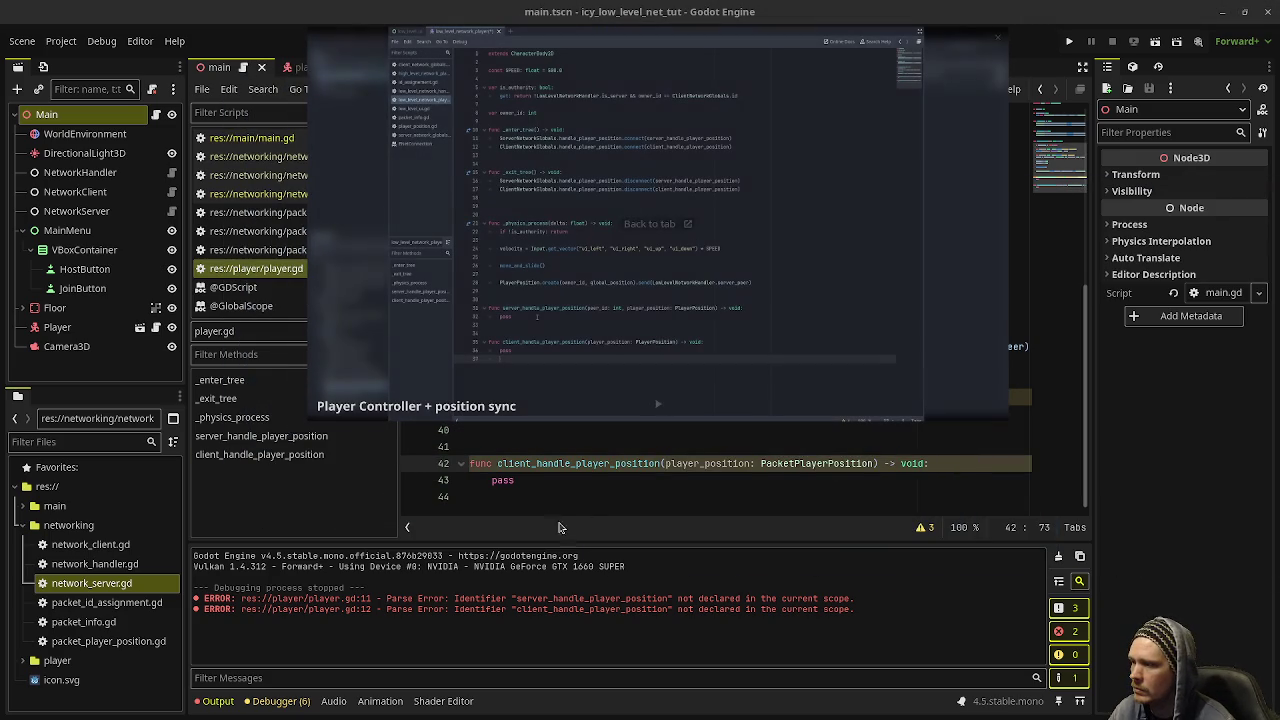
- Replace the server handler's pass with 'if owner_id != peer_id: return' and global_position = player_position.position
left_click(222, 700)
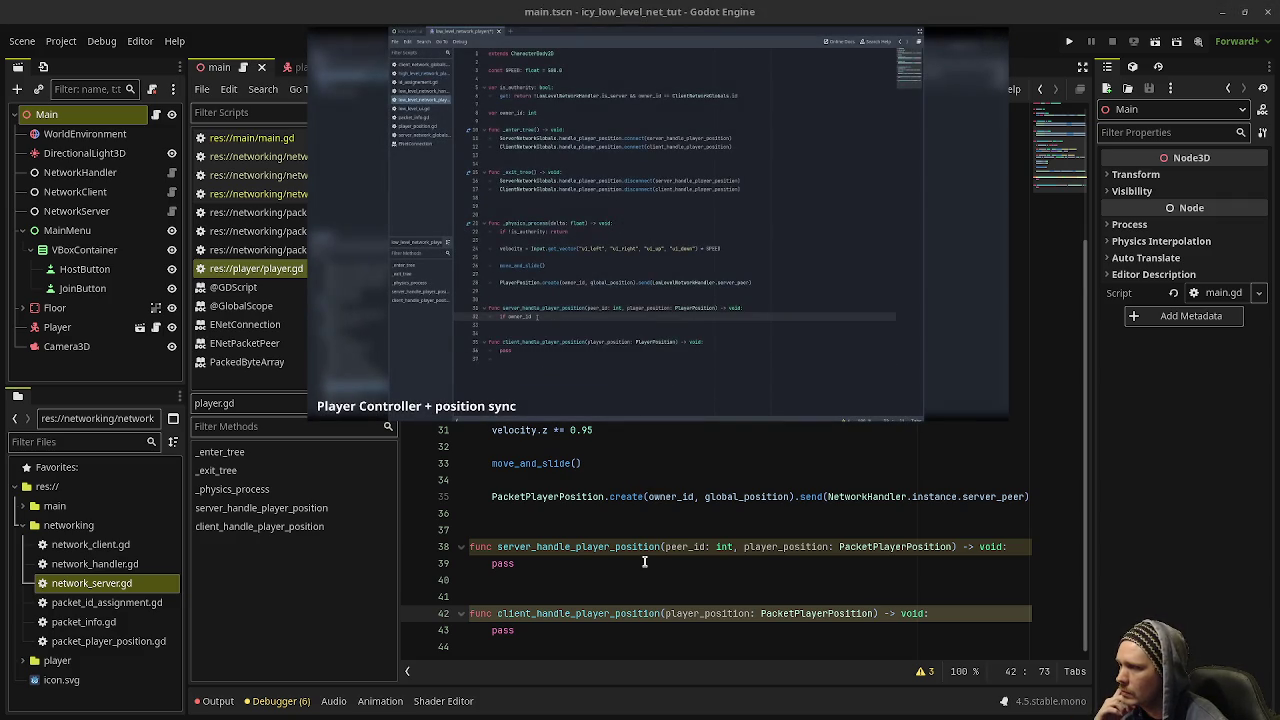
double_click(497, 563)
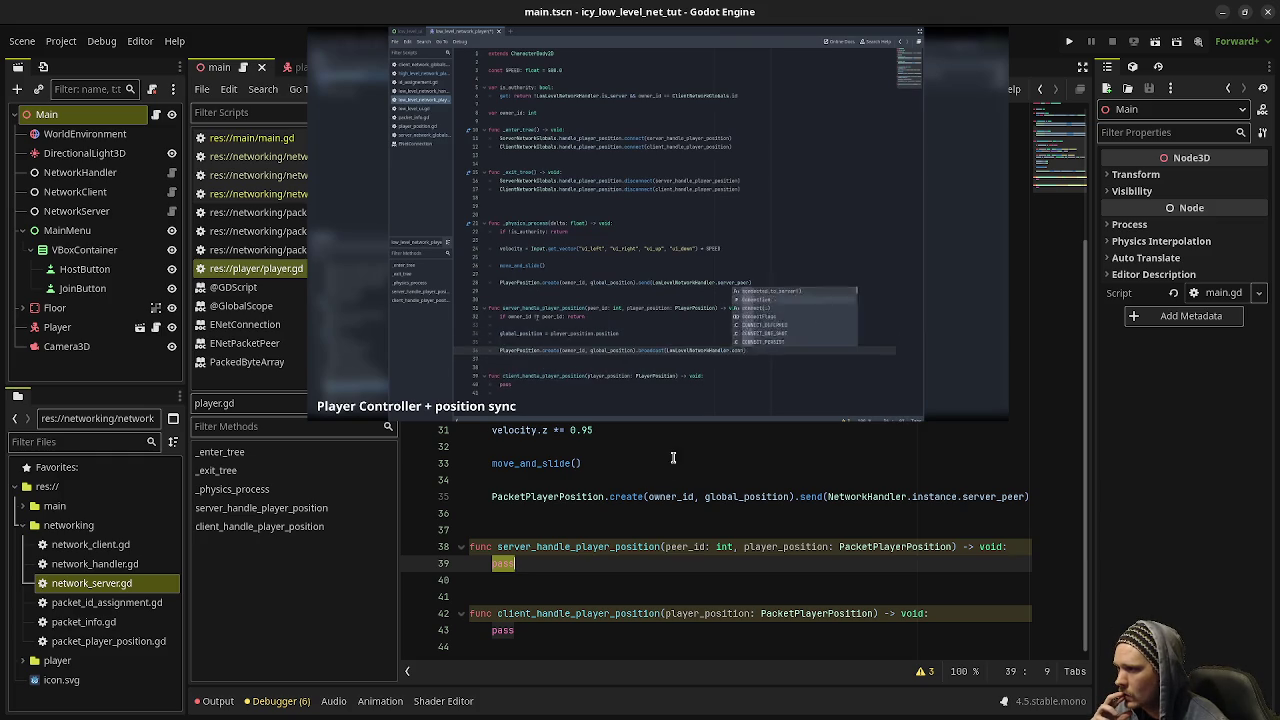
left_click(656, 413)
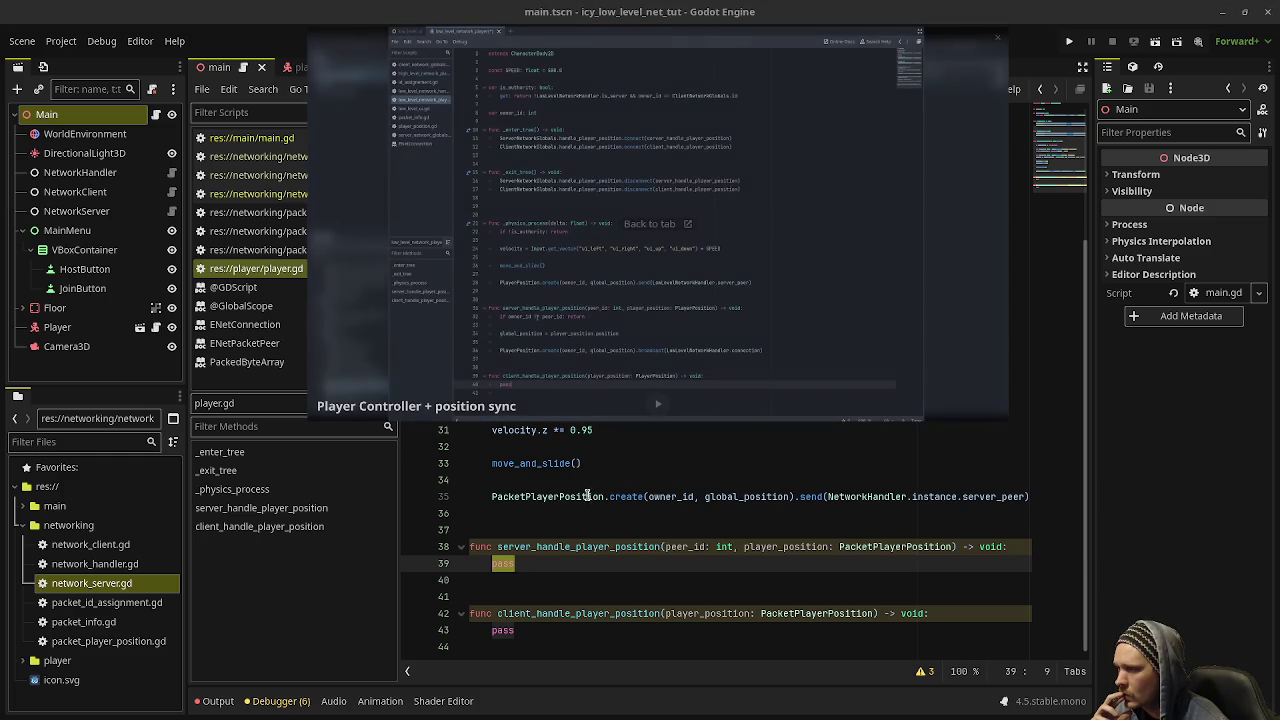
left_click(595, 560)
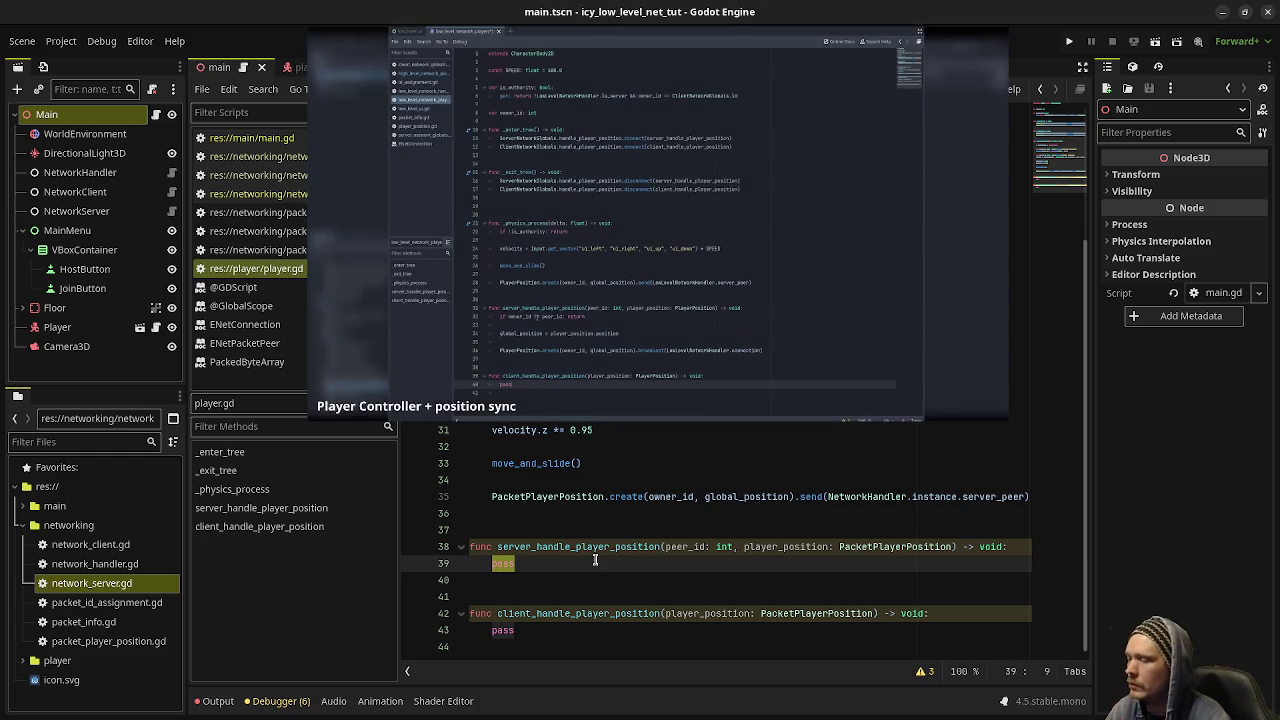
type("if ")
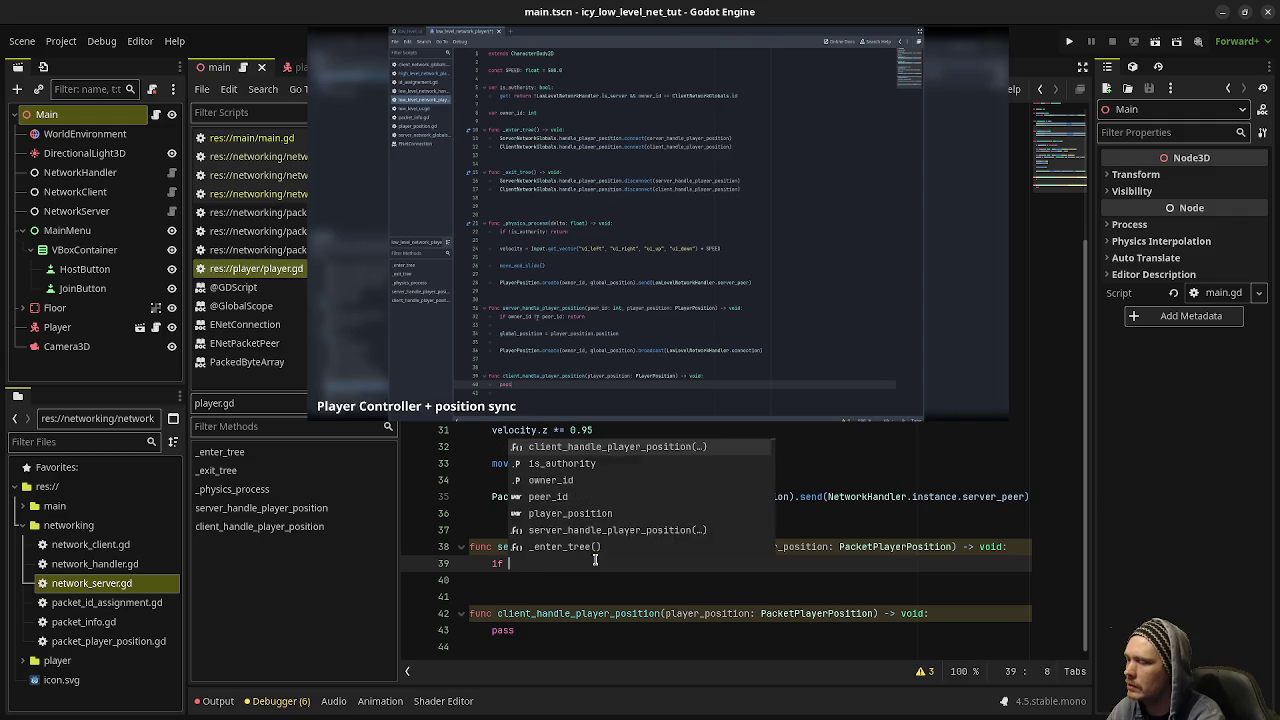
type("owner_id ")
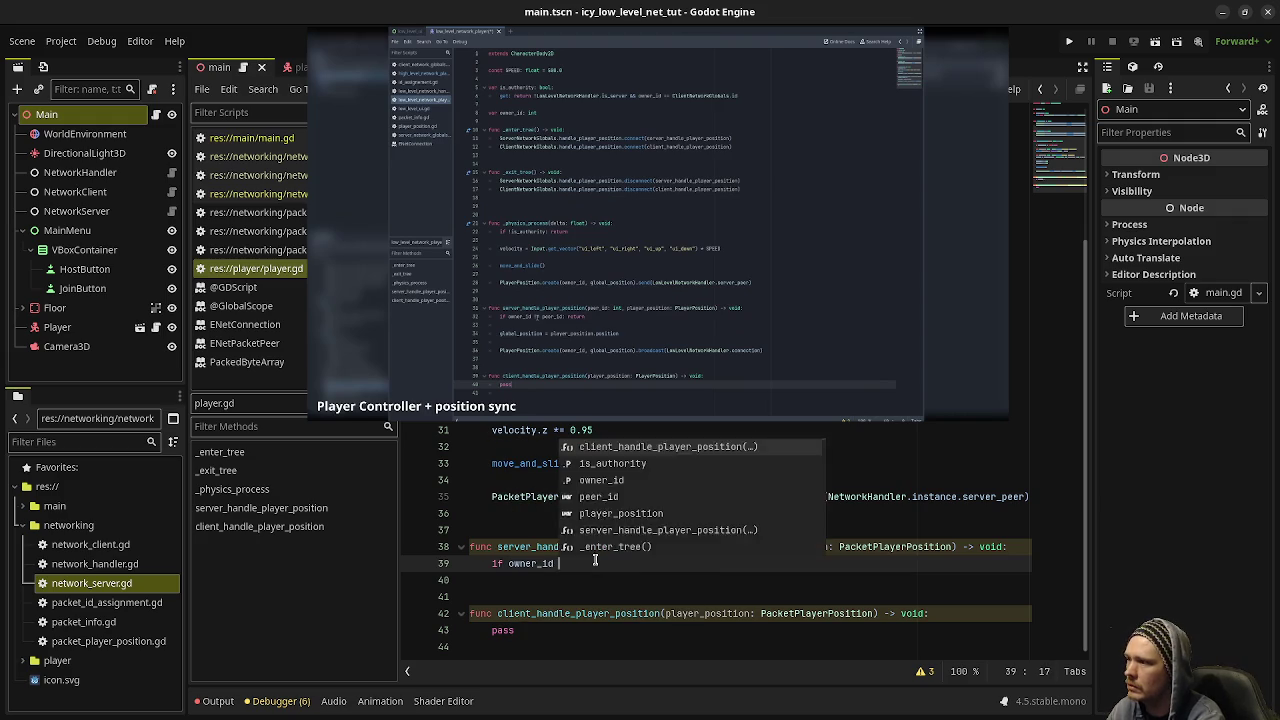
type("!= peer_id")
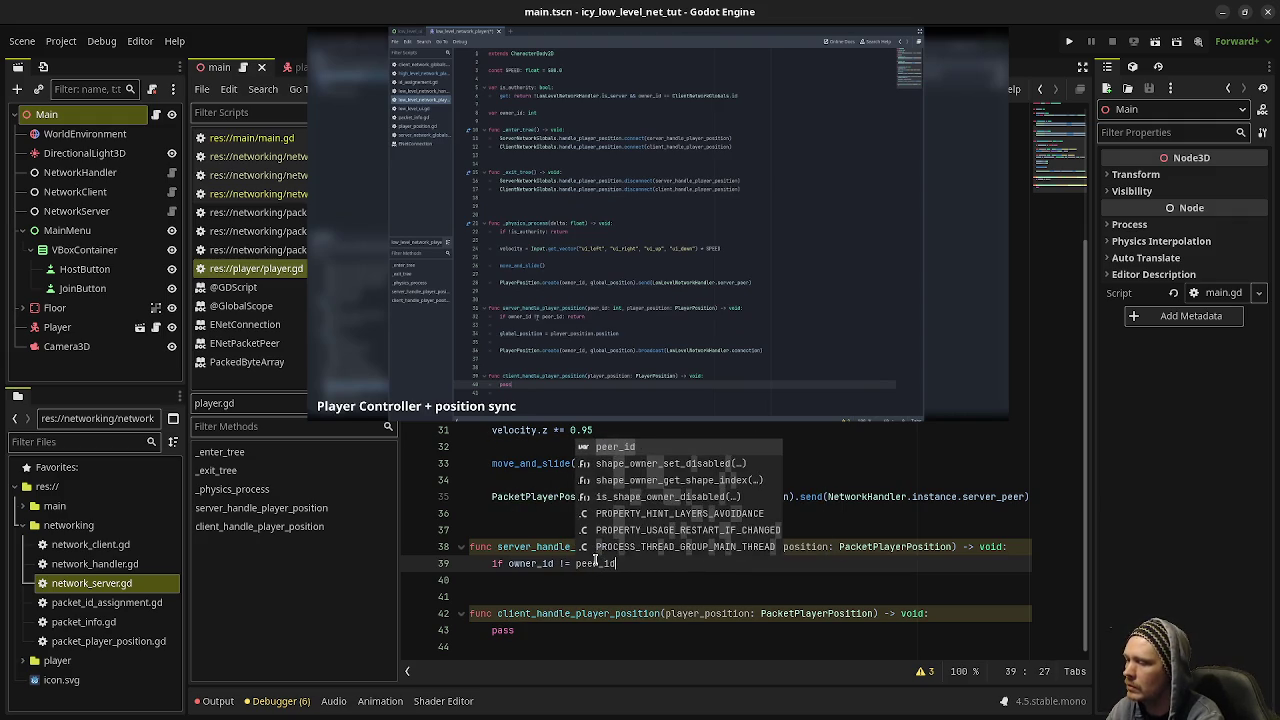
type(": return")
key("Return")
key("Return")
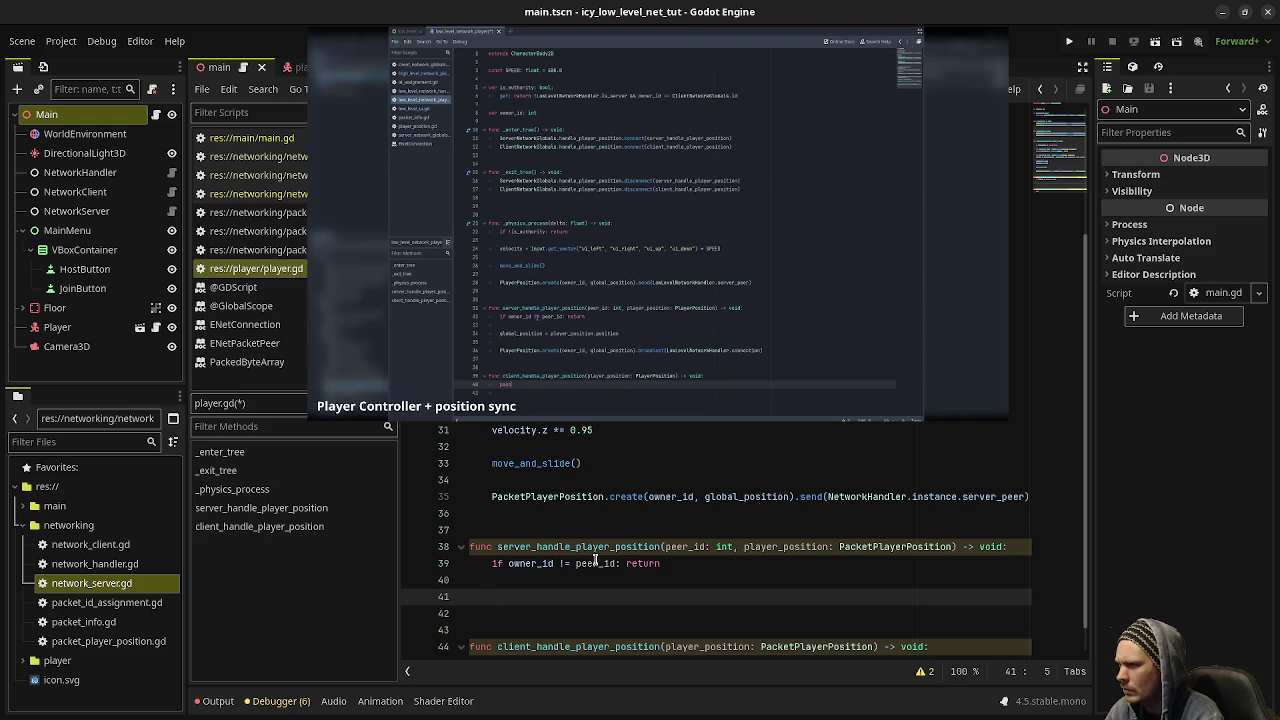
type("global_position = player")
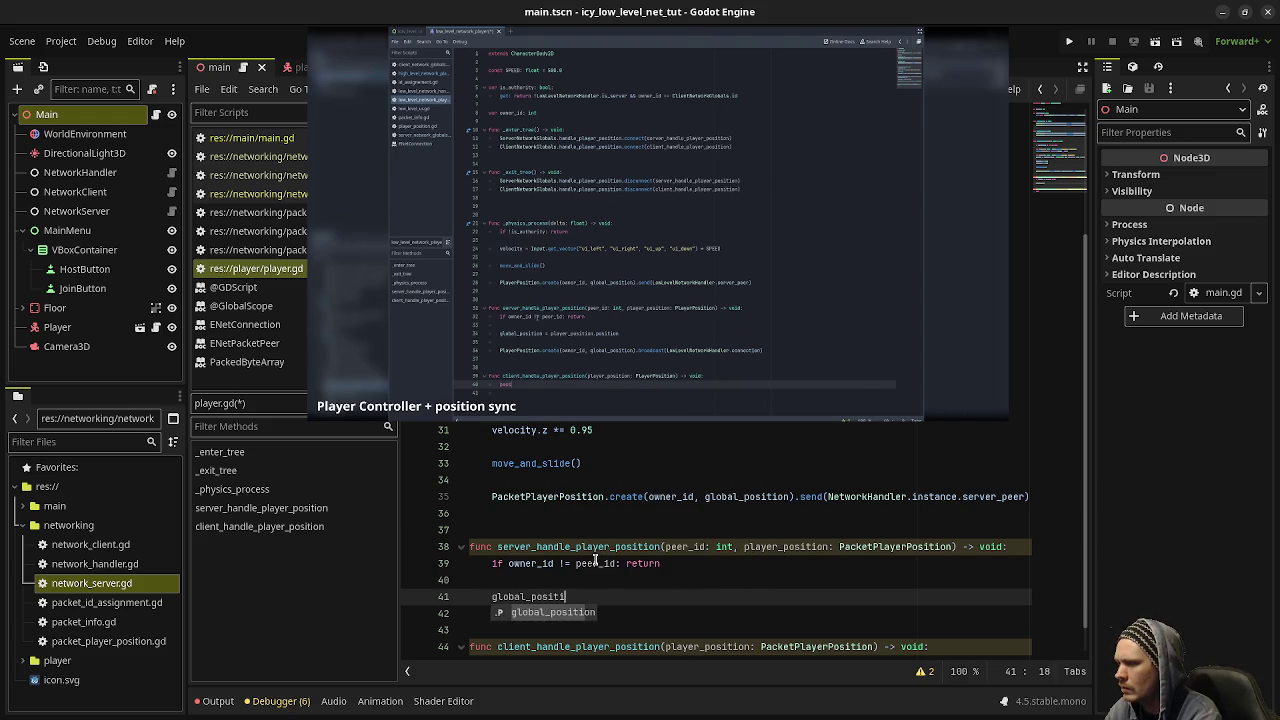
type("_")
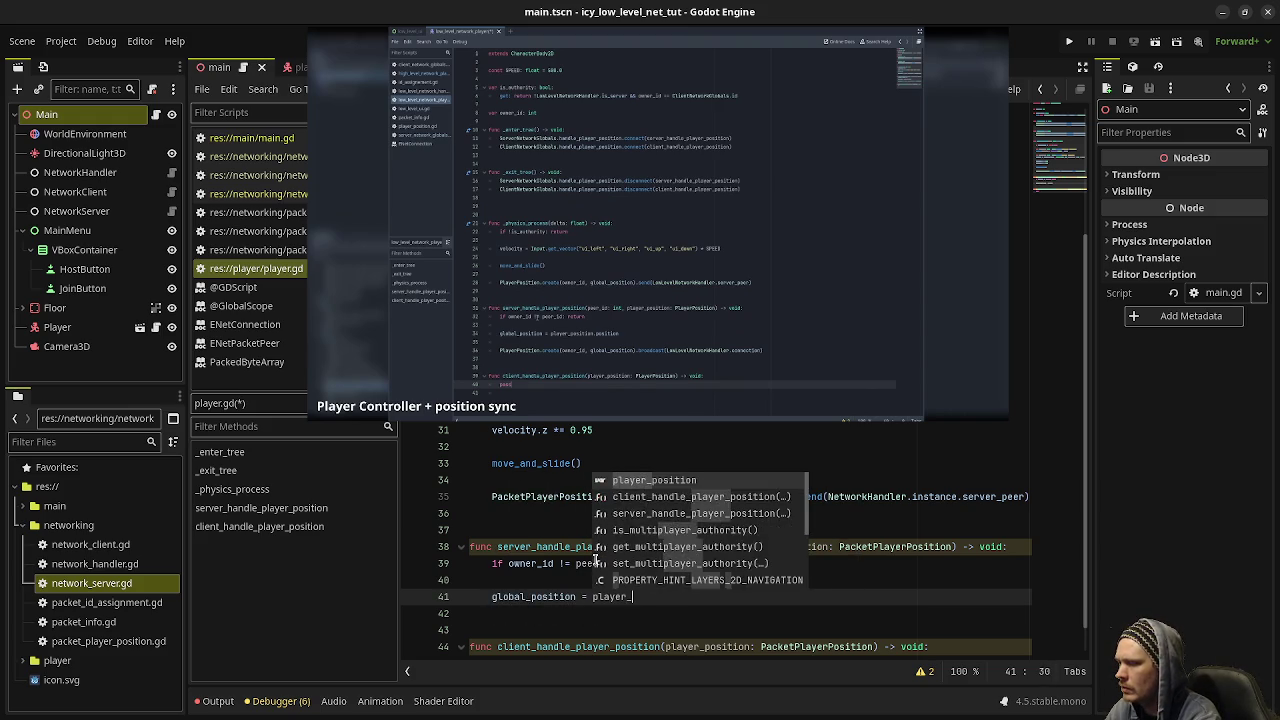
type("position.position")
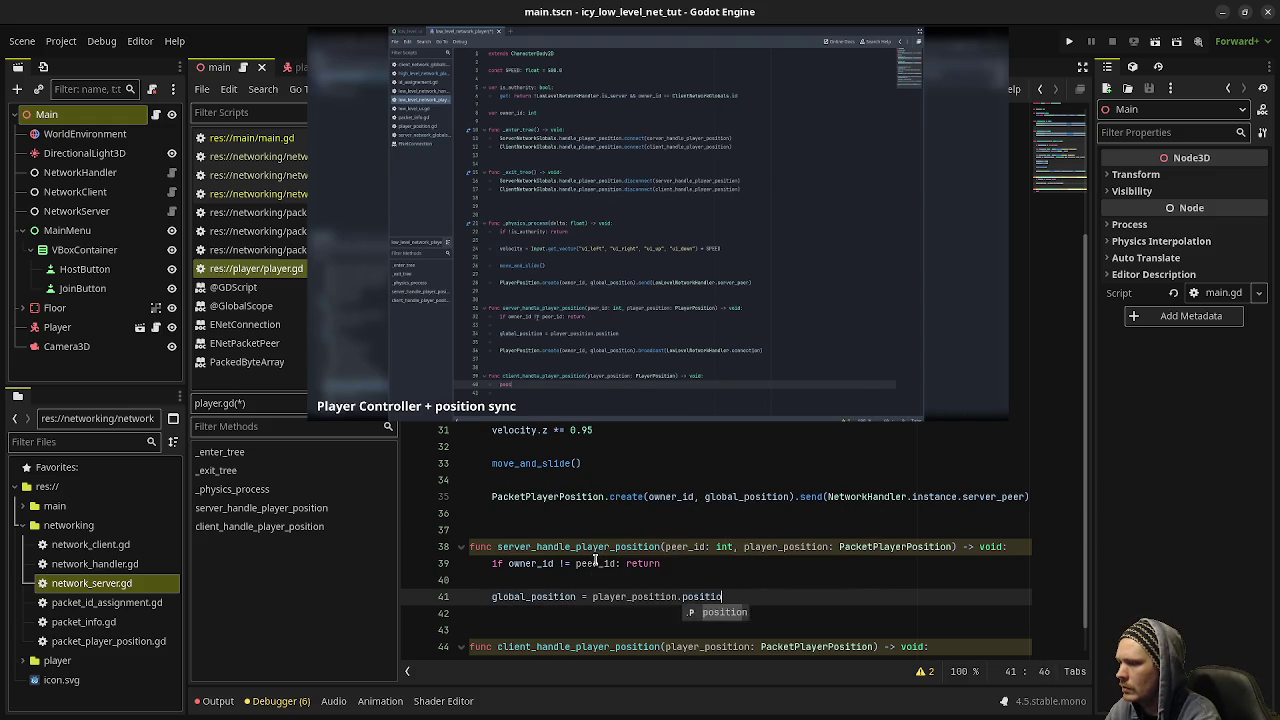
key("Return")
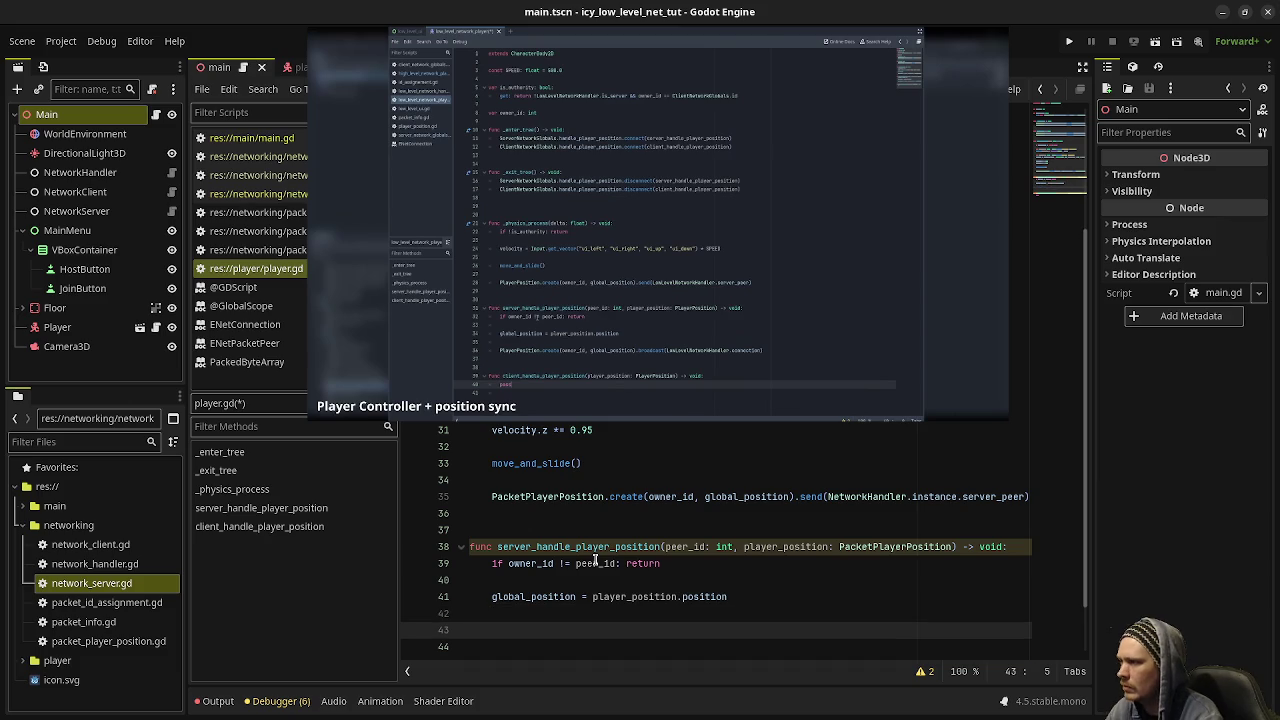
- Add a line broadcasting PacketPlayerPosition.create(owner_id, global_position) through NetworkHandler.instance
type("PacketPlayerPosi")
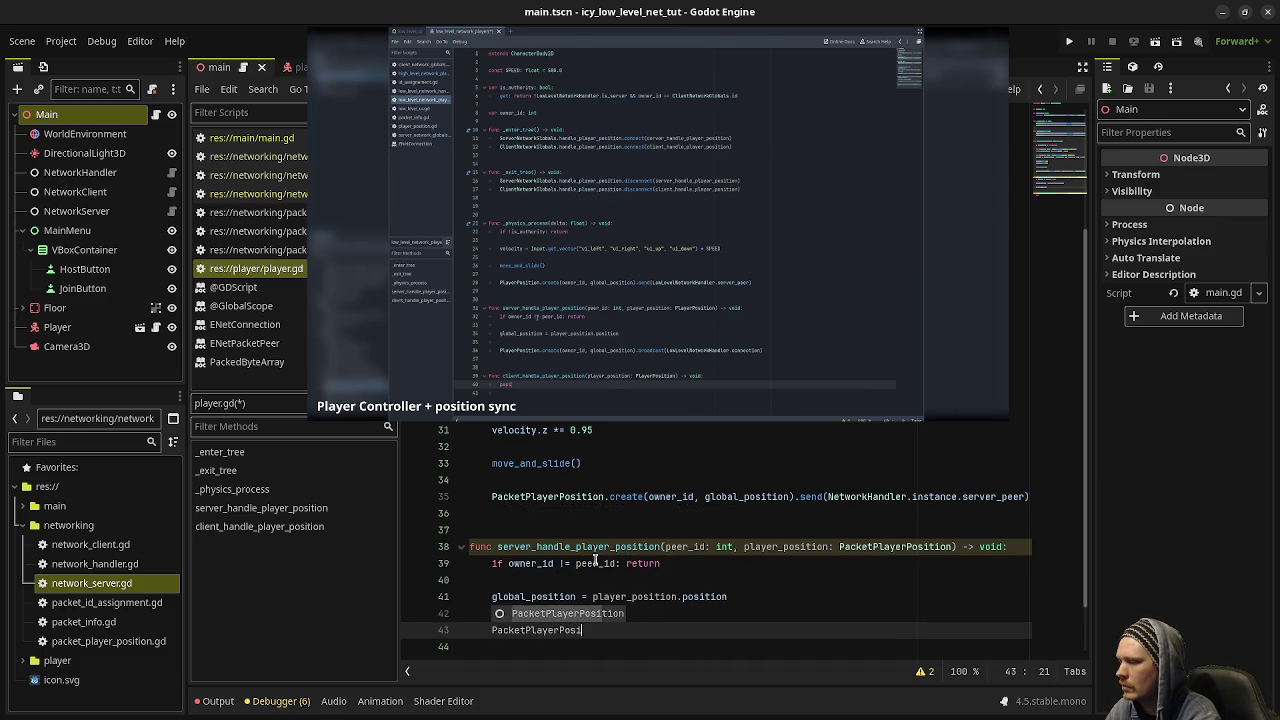
key("Return")
type(".cr")
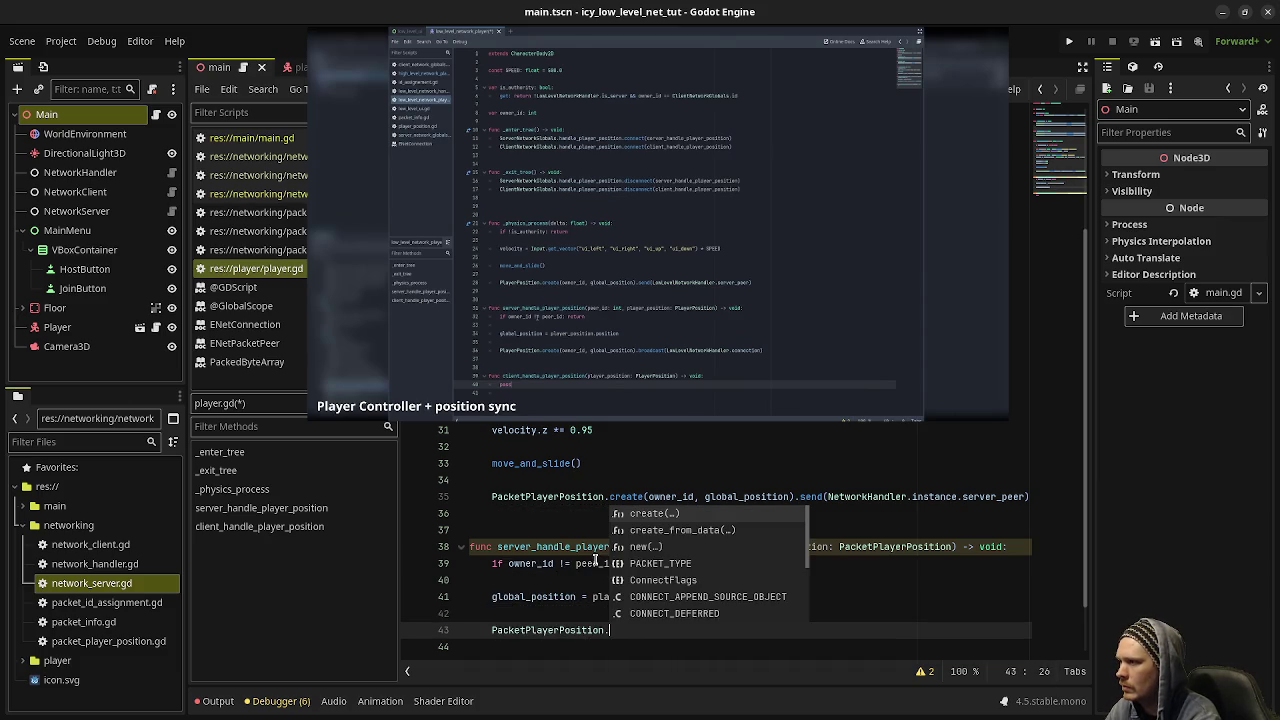
key("Return")
type("owner_")
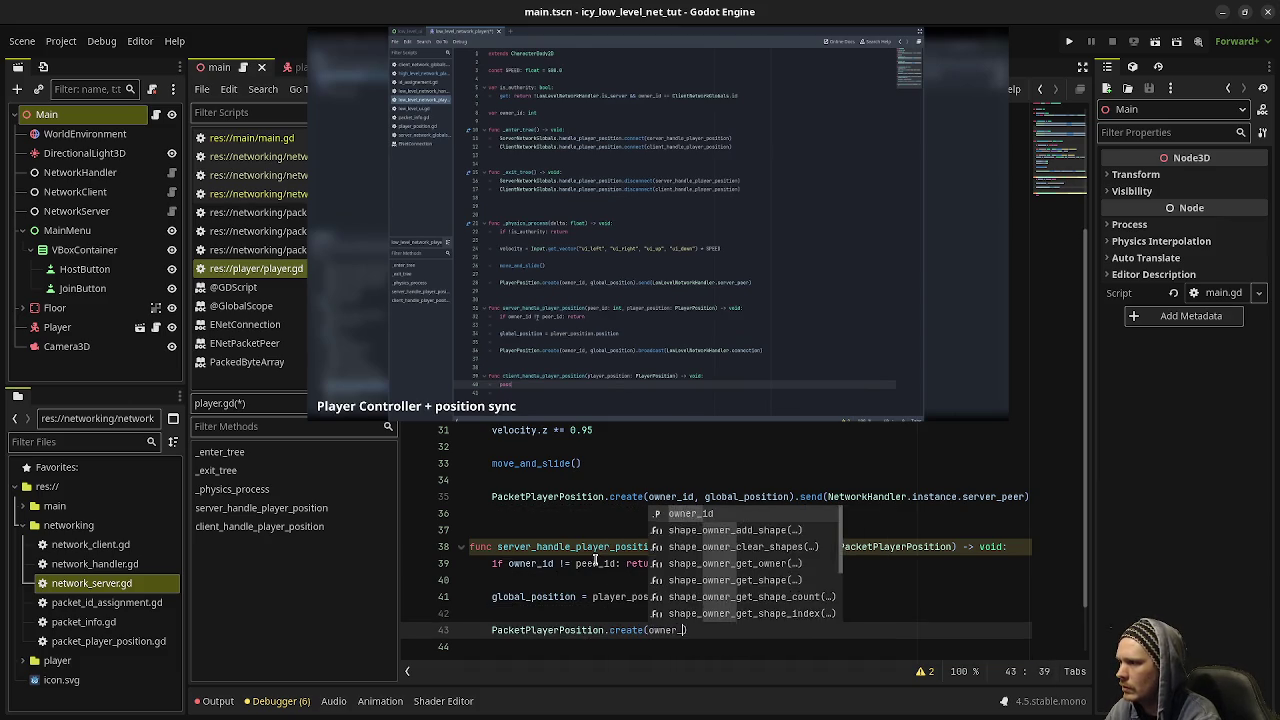
key("Return")
type(", global")
type("_posit")
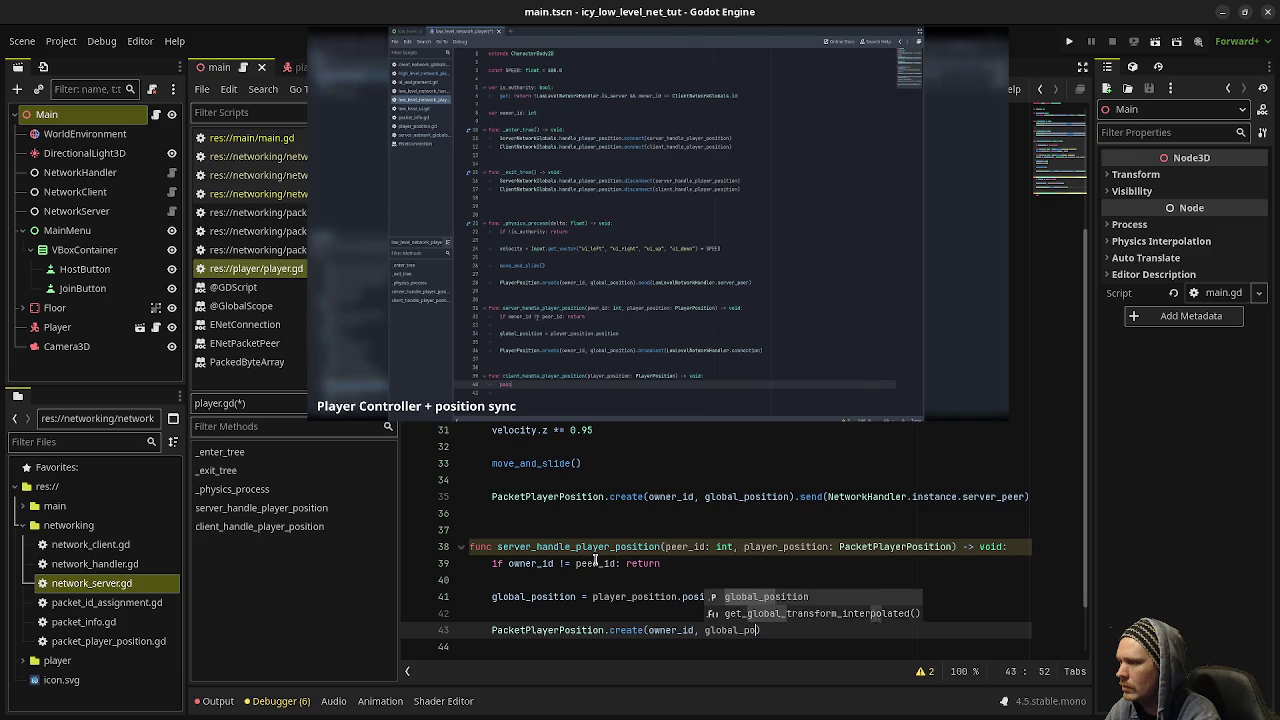
key("Return")
type(").broad")
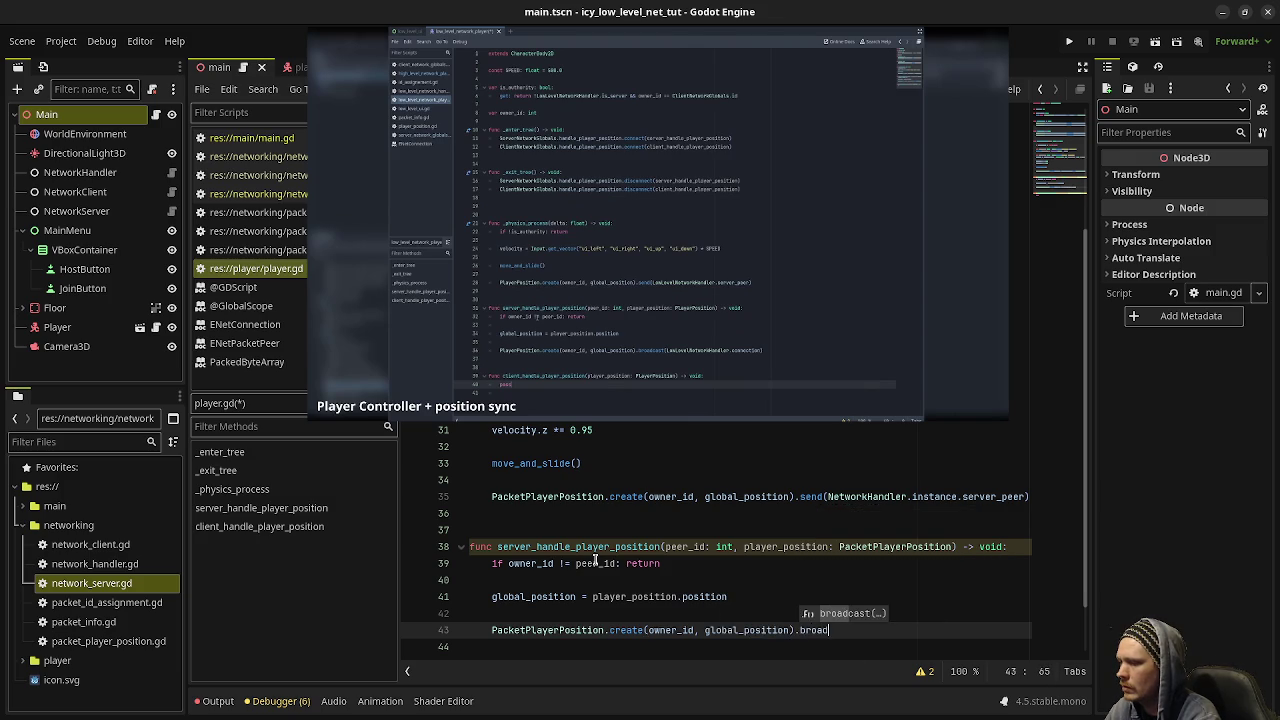
key("Return")
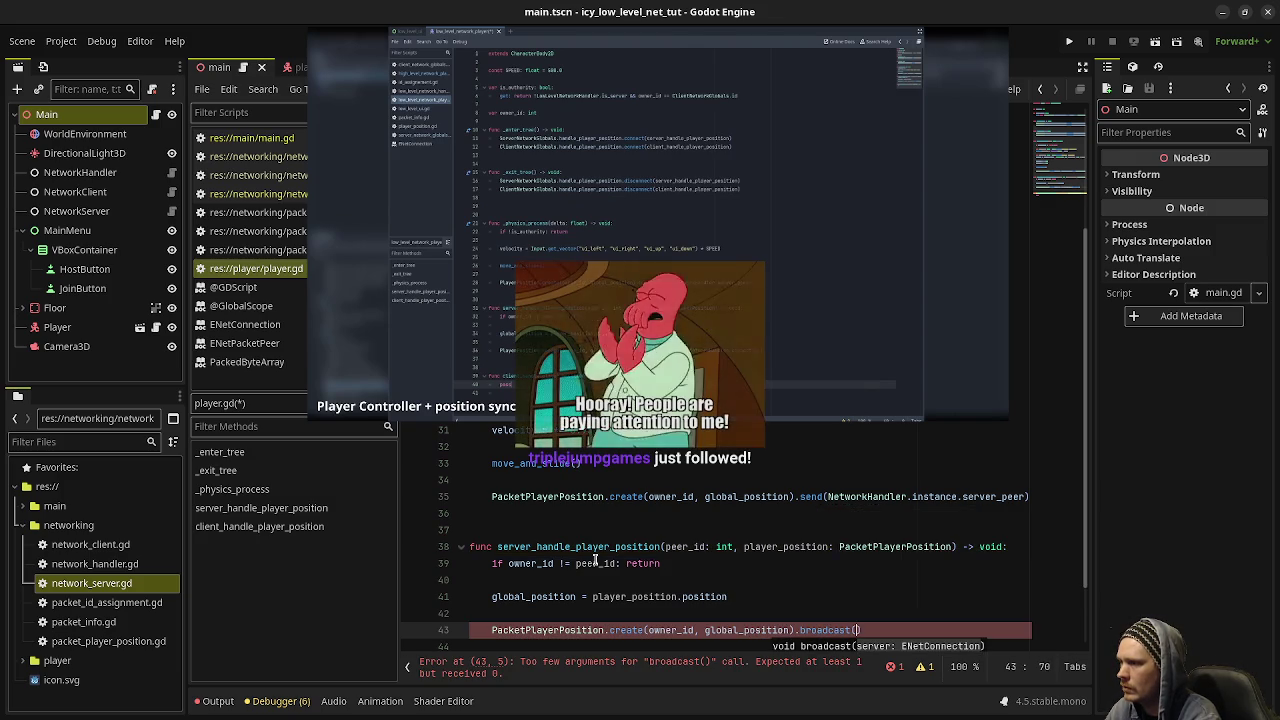
type("NetworkHandler")
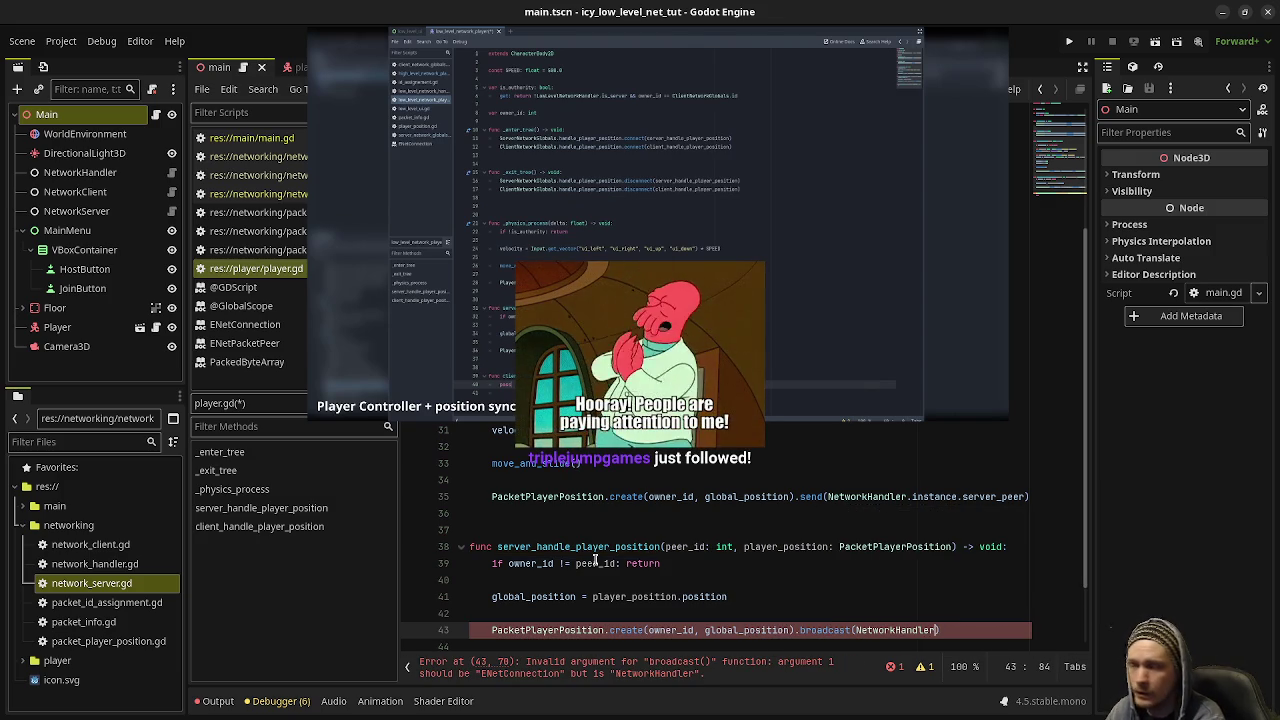
type(".connect")
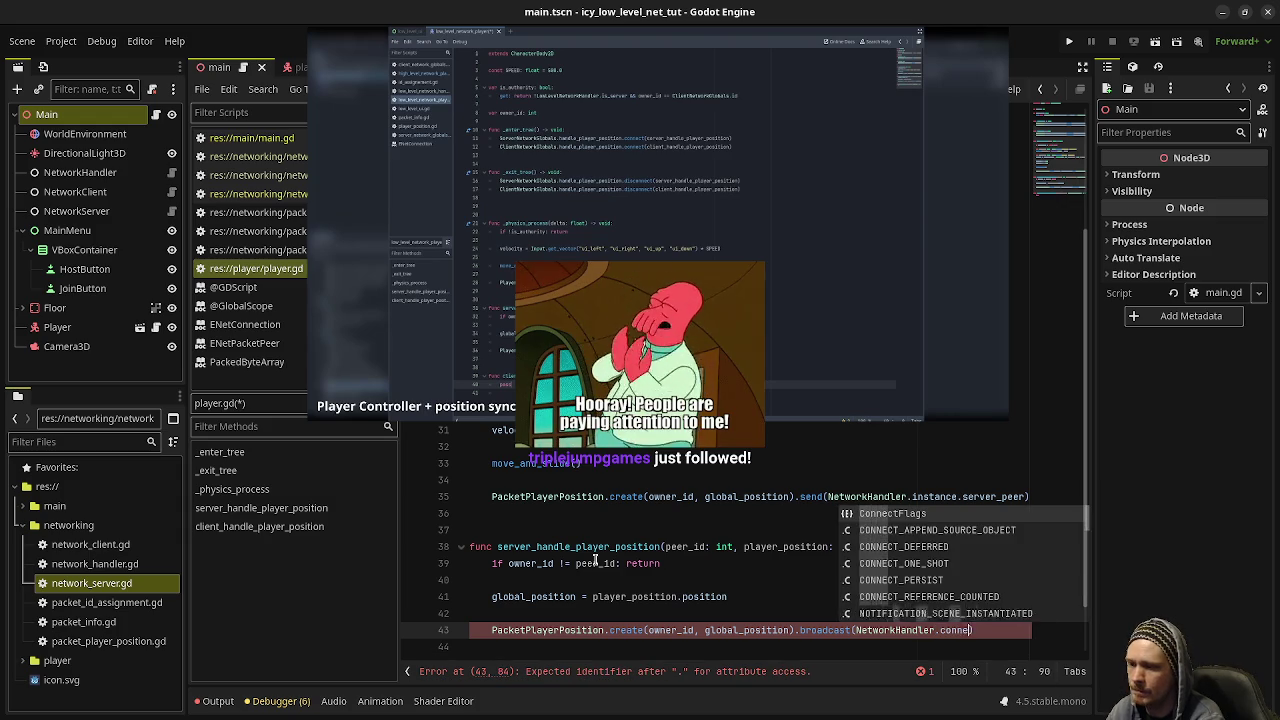
type("ion")
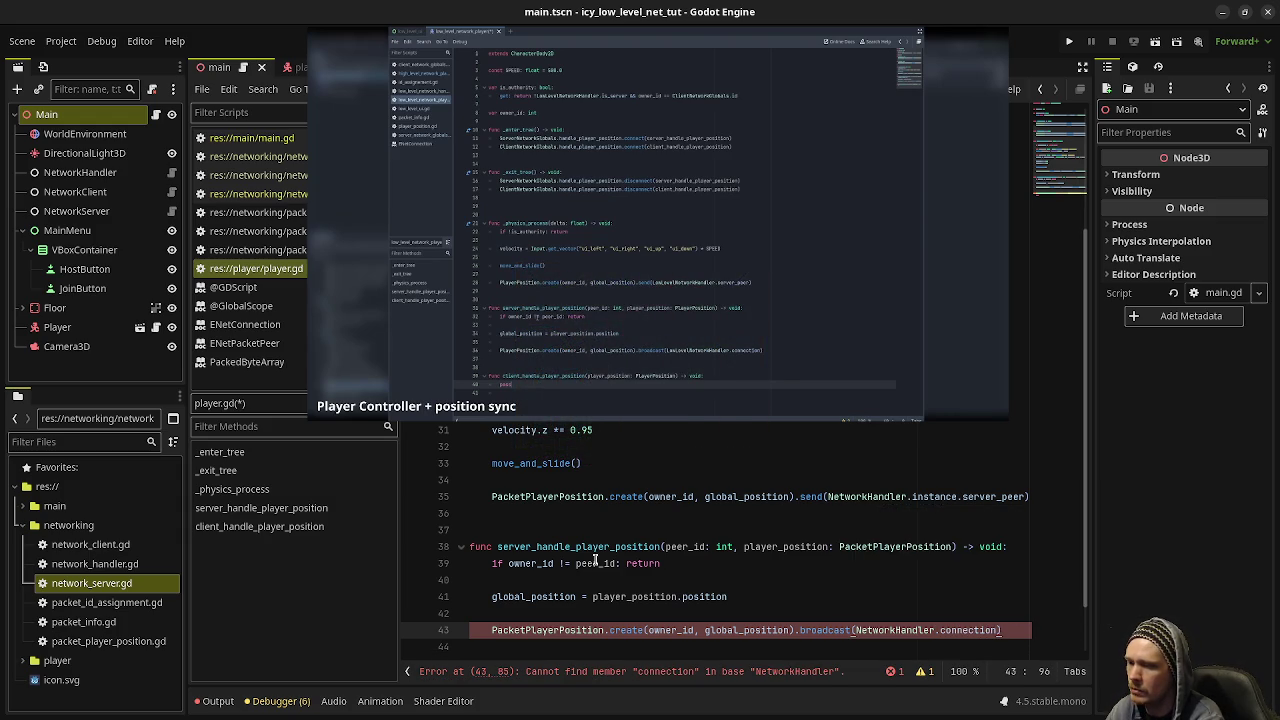
key("Left")
key("Left")
key("Left")
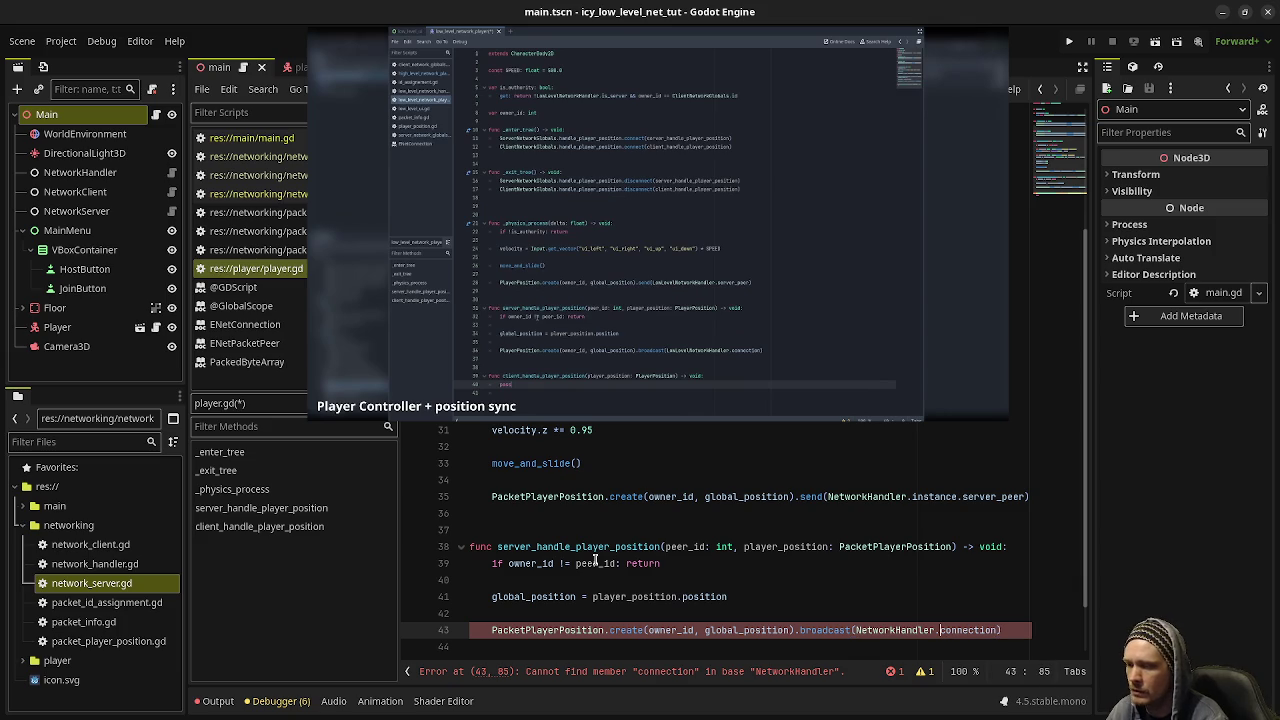
type("in")
key("Return")
type(".")
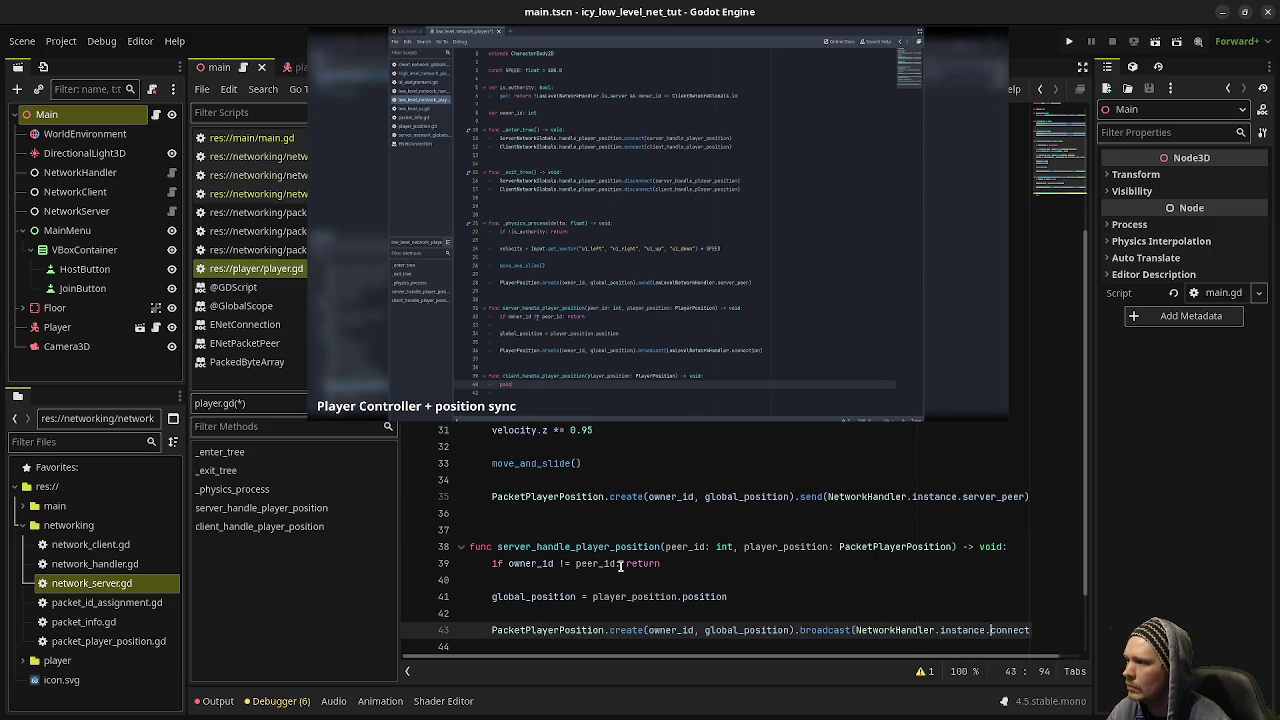
mouse_move(650, 596)
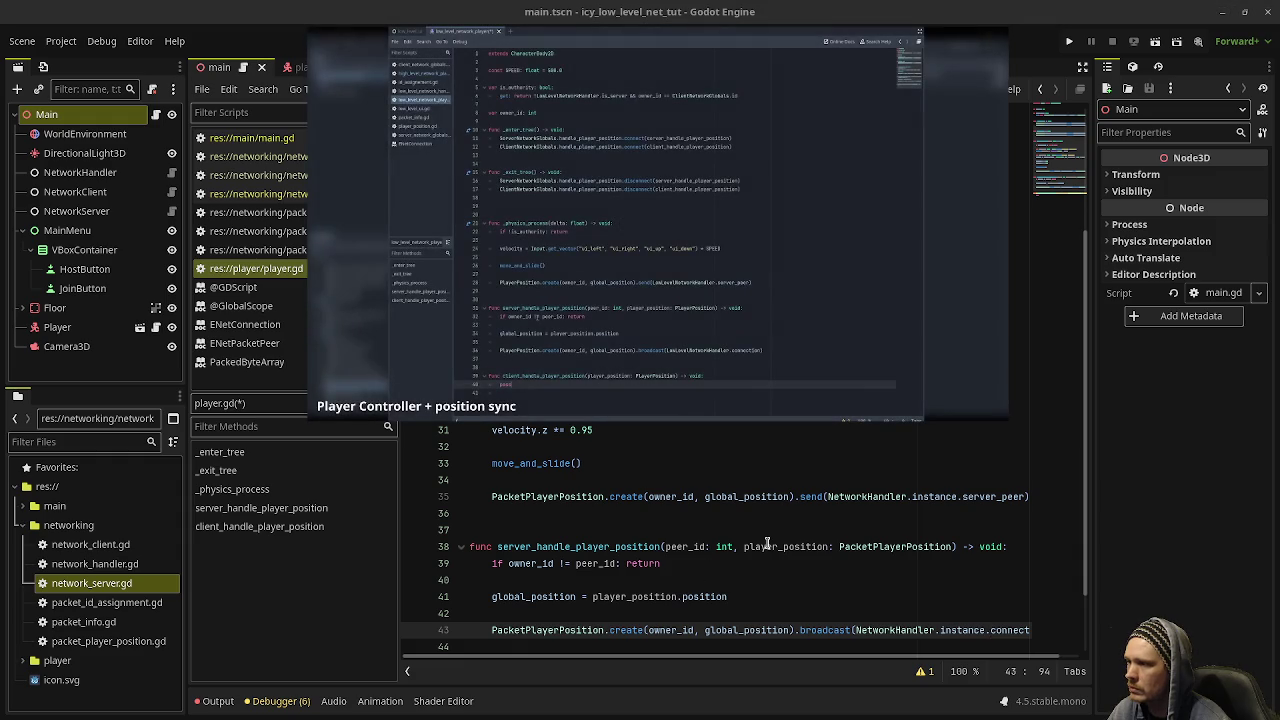
key("ctrl+v")
- Replace the client handler's pass with 'if is_authority || owner_id != player_position.id: return' and a global_position assignment, then save
double_click(602, 613)
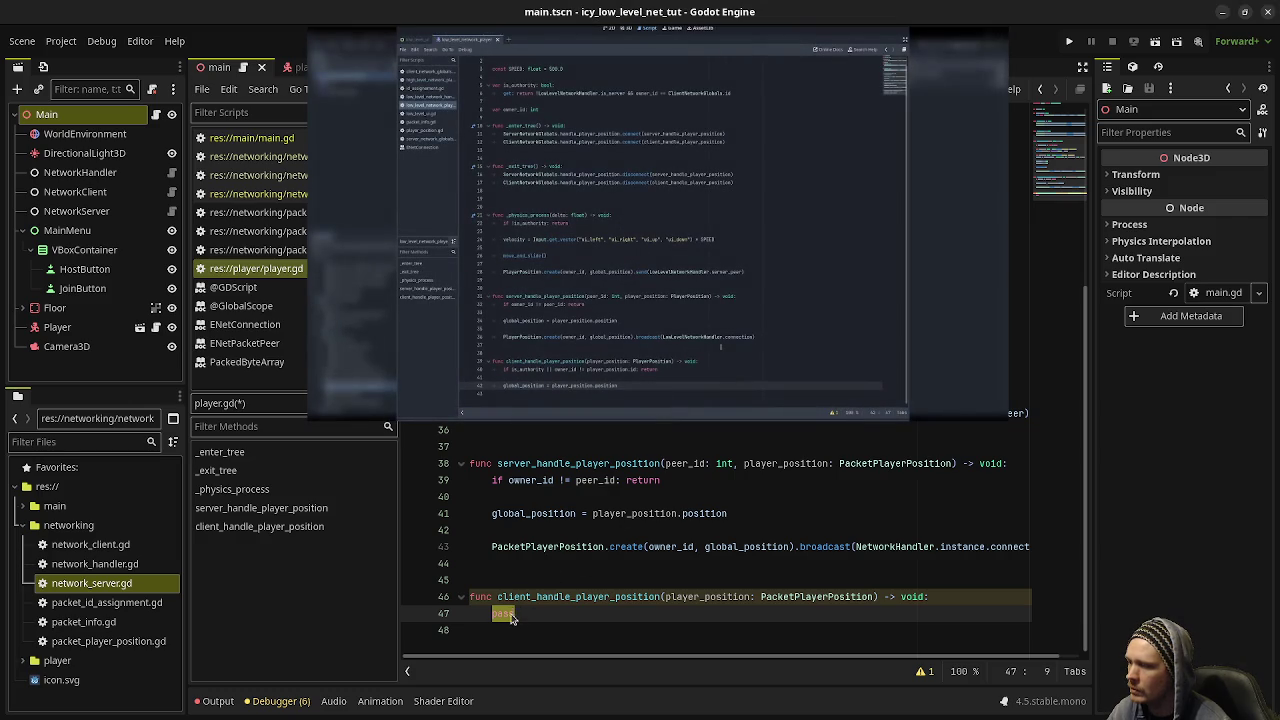
type("if is_au")
key("Return")
type("|| ")
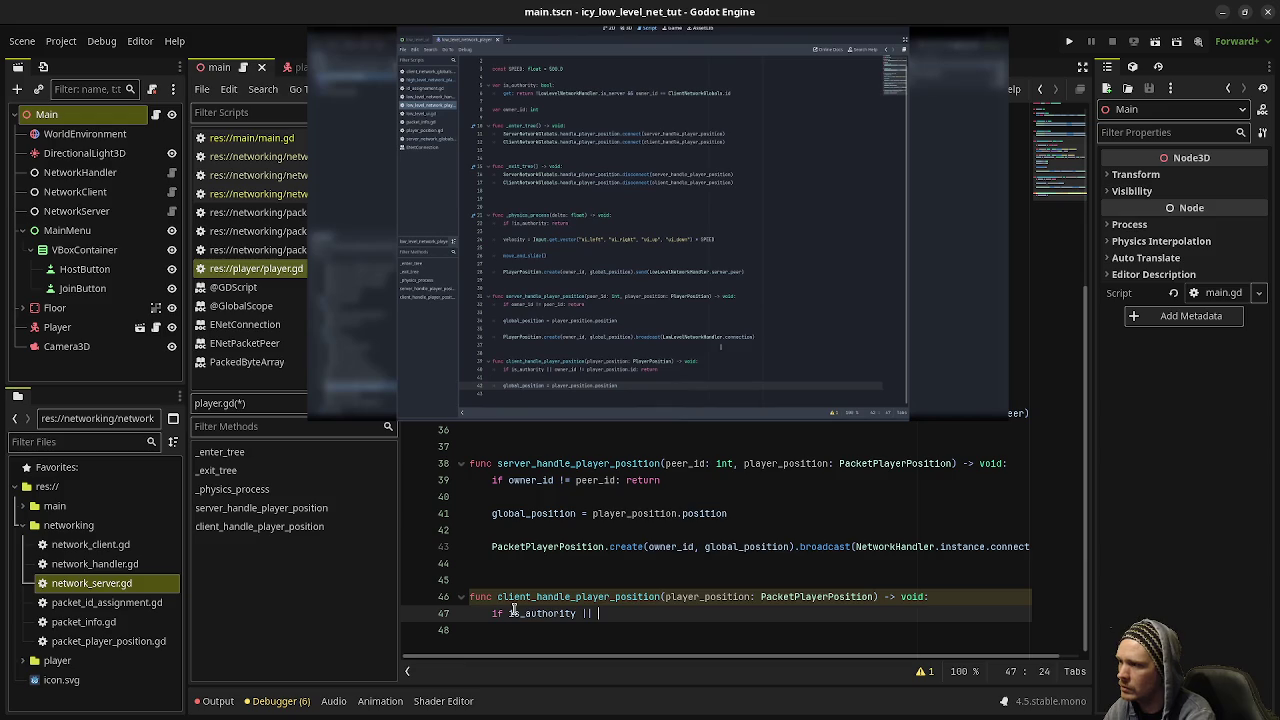
type("owner_id")
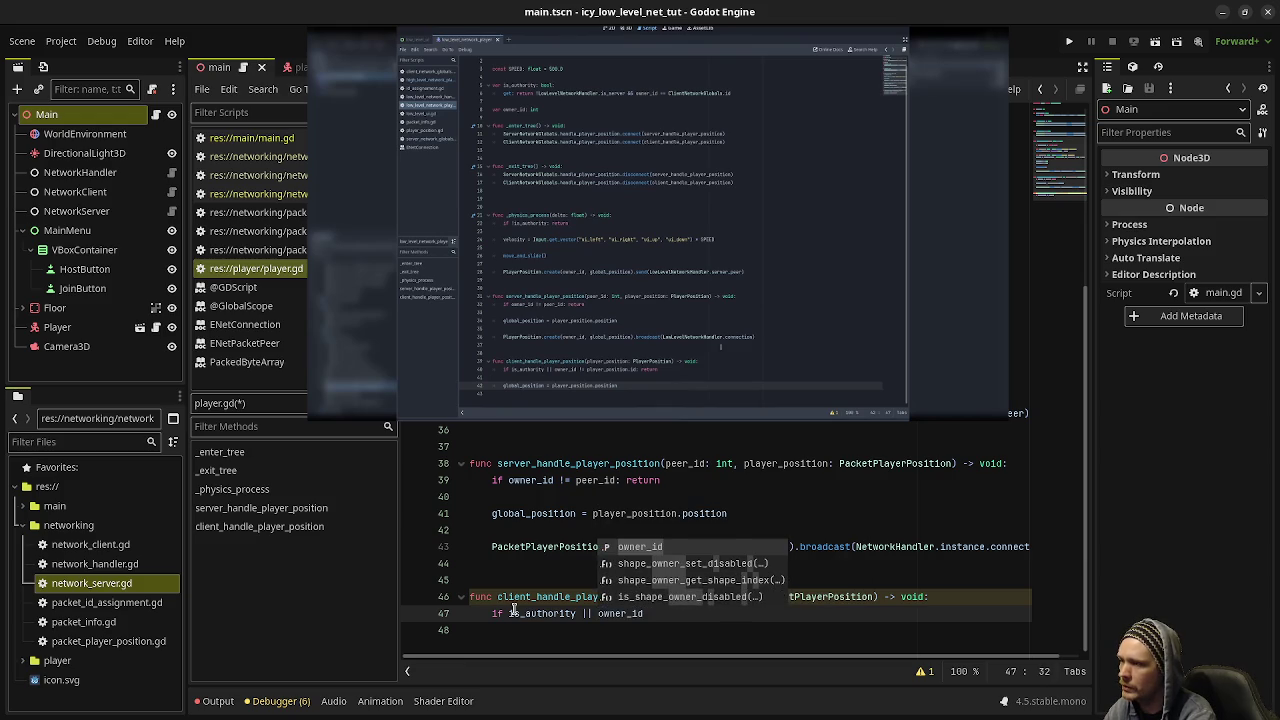
type(" ! = ")
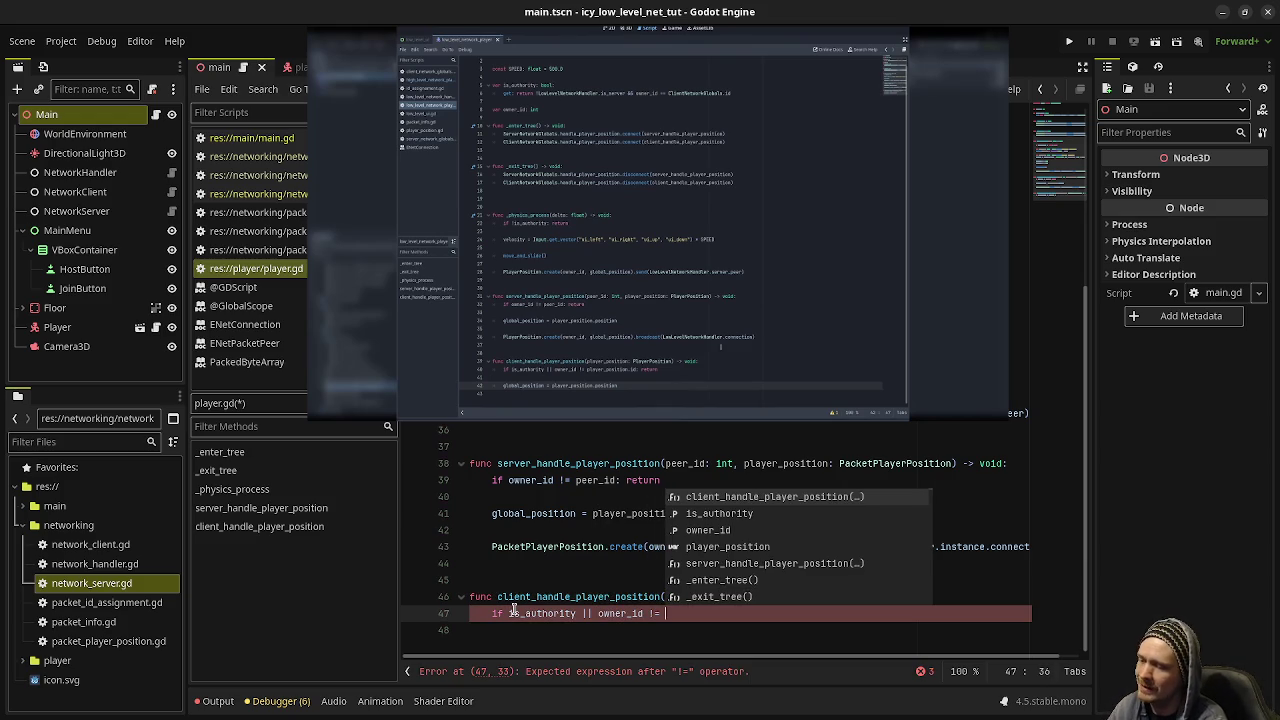
type("player_positi")
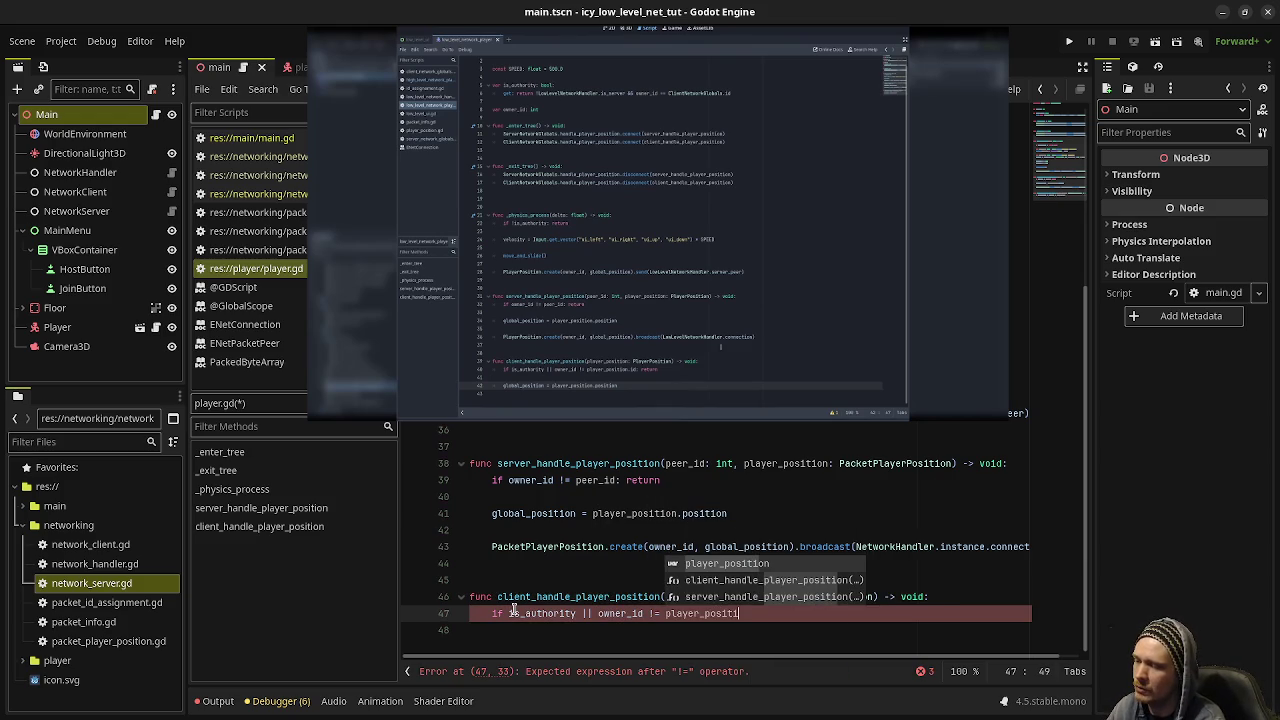
type("on.id")
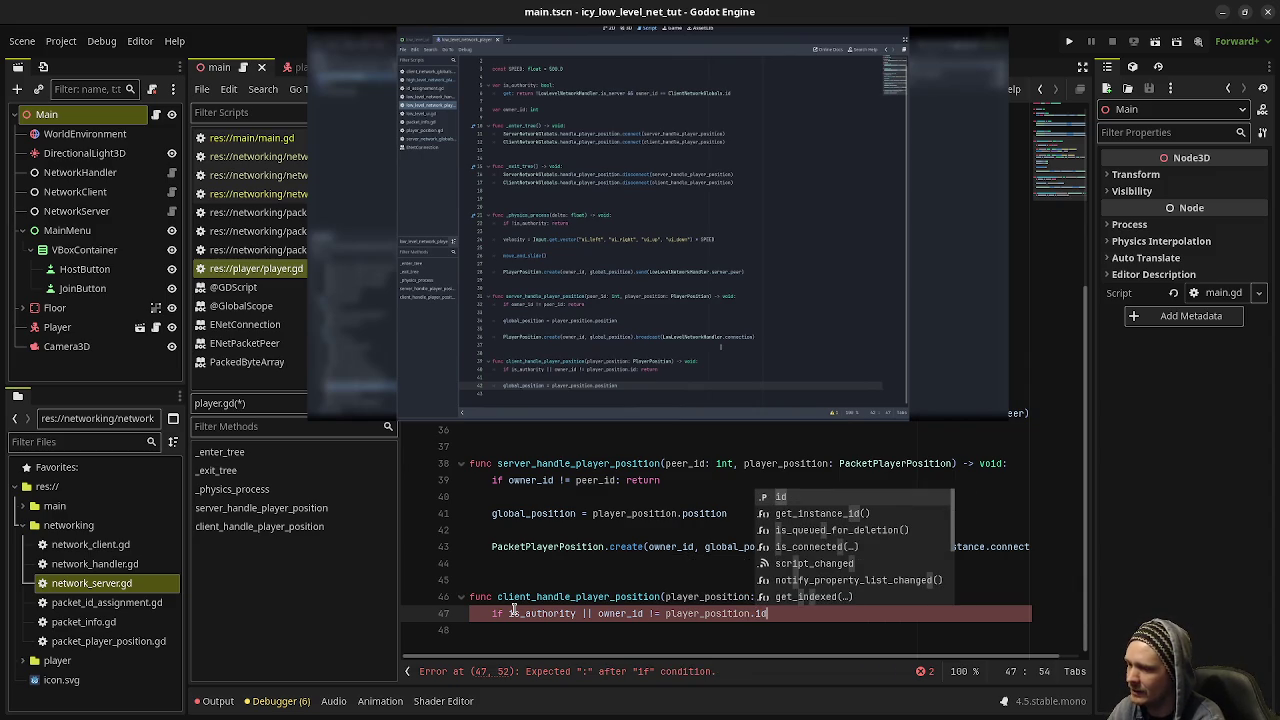
type(": return")
key("Return")
key("Return")
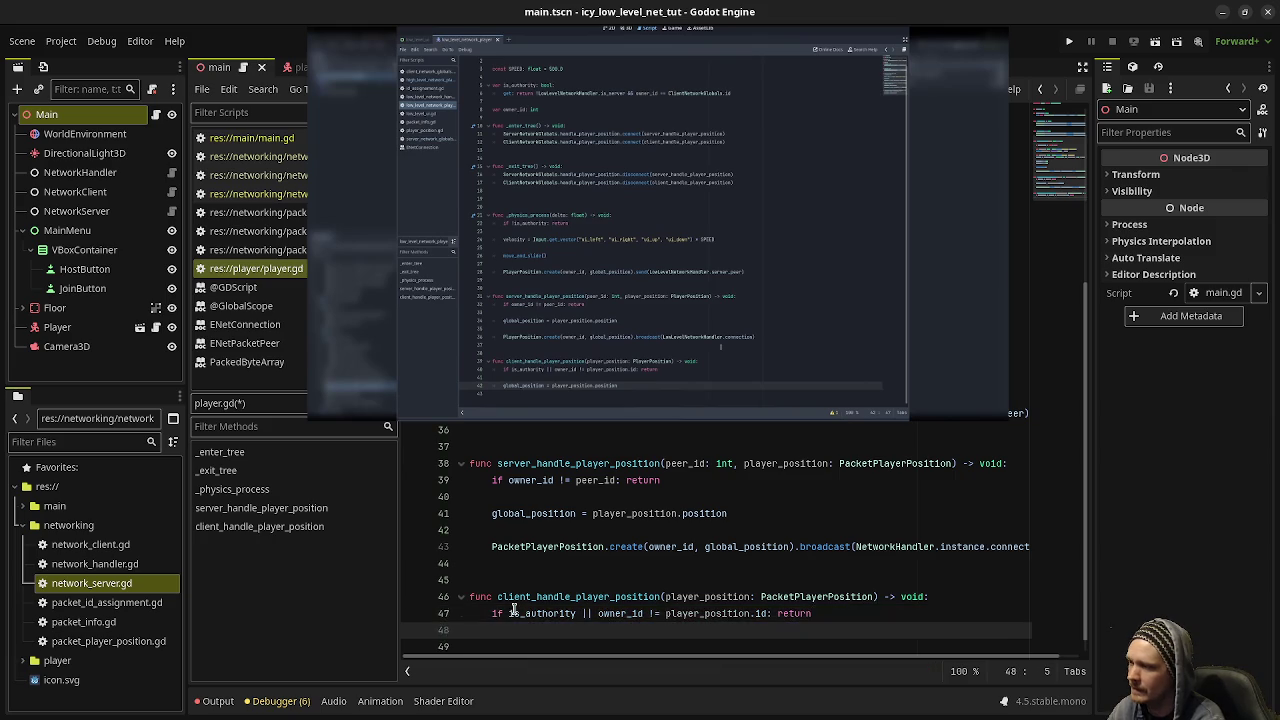
type("global_posi")
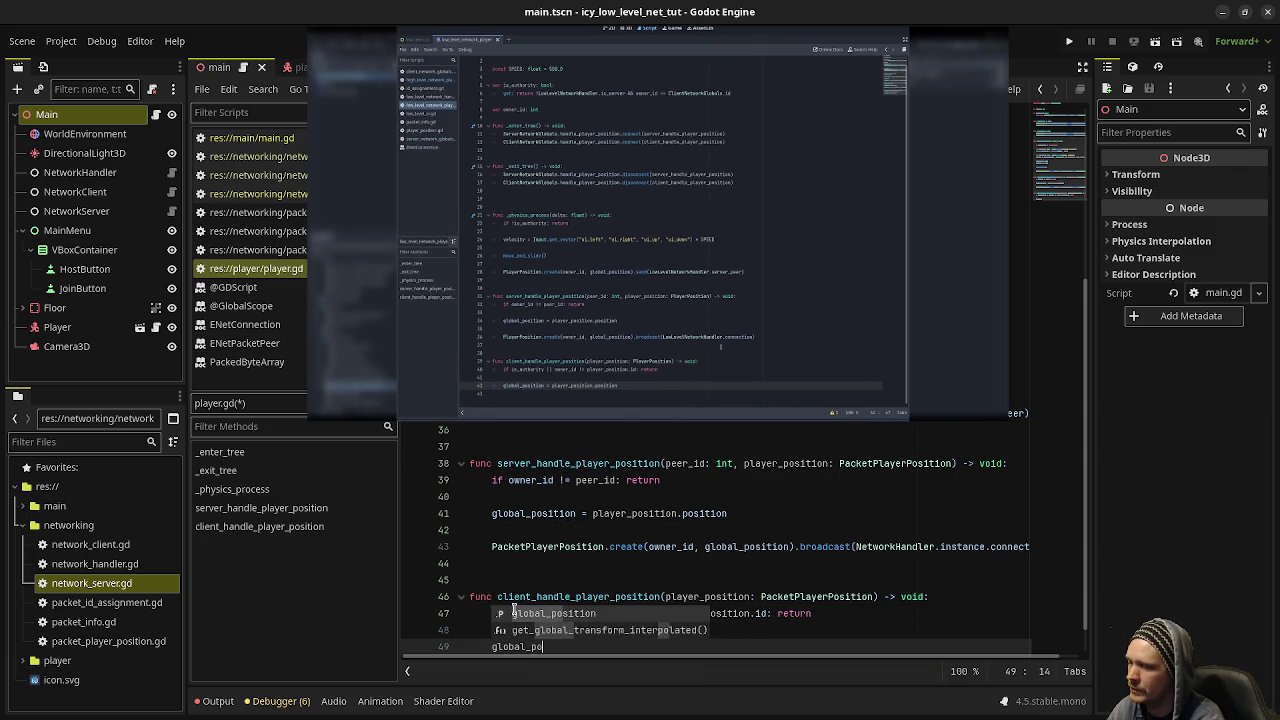
type("tion")
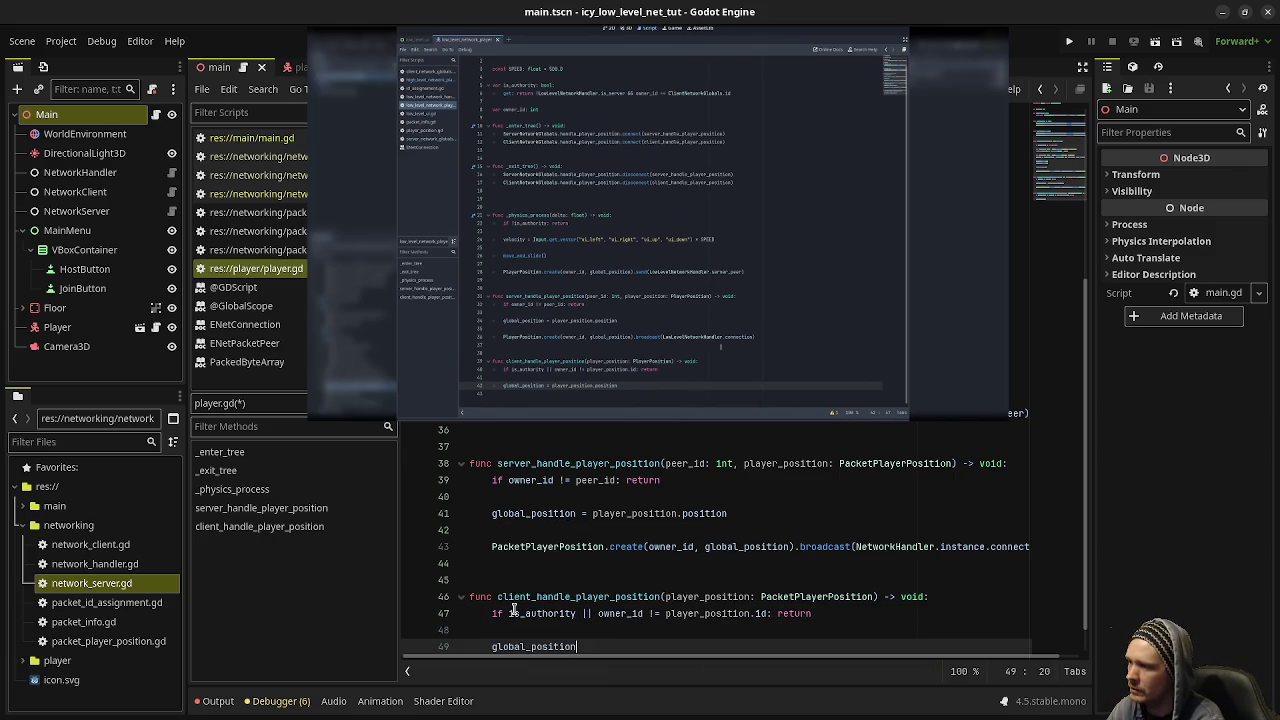
type(" = player_p")
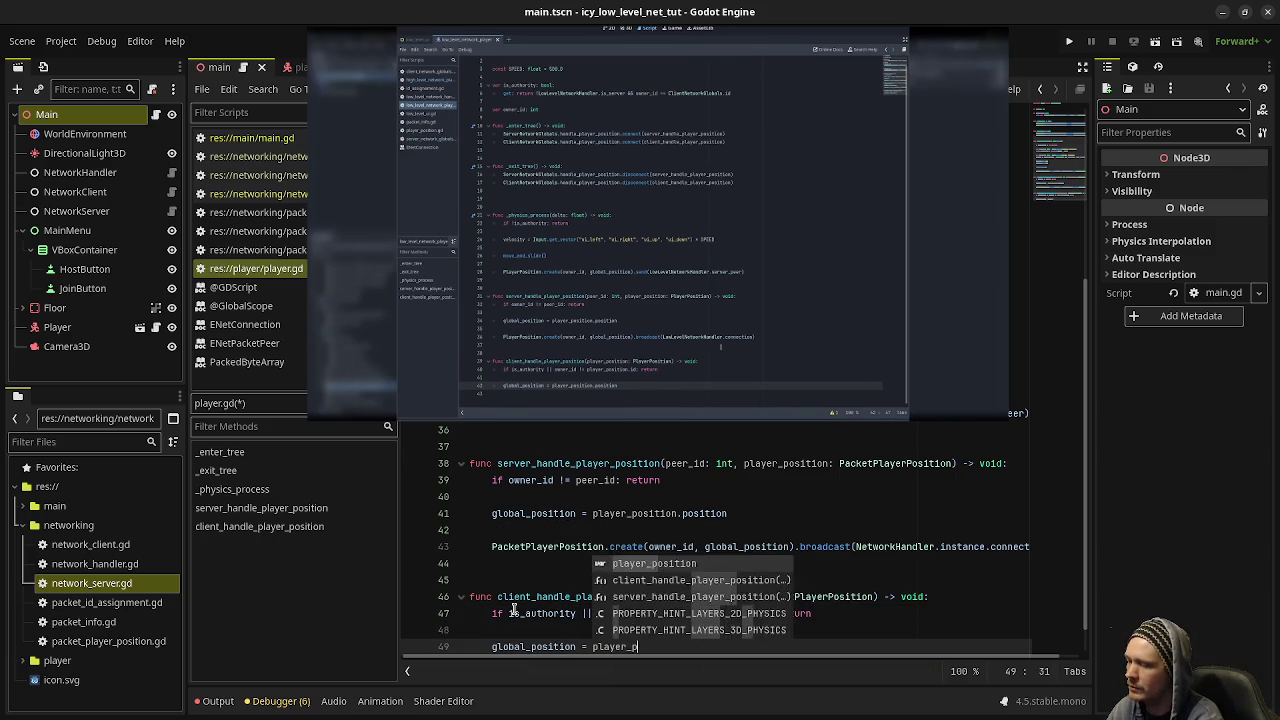
type("osition.position")
key("ctrl+s")
left_click(611, 516)
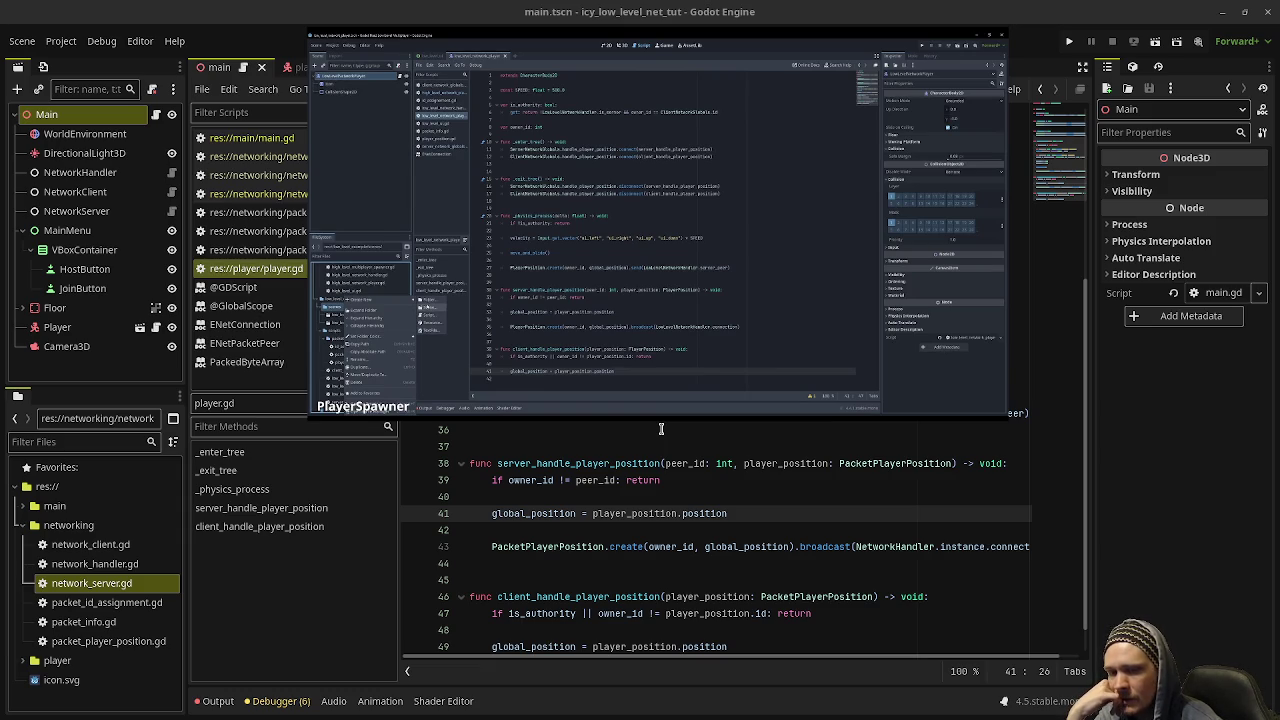
mouse_move(680, 407)
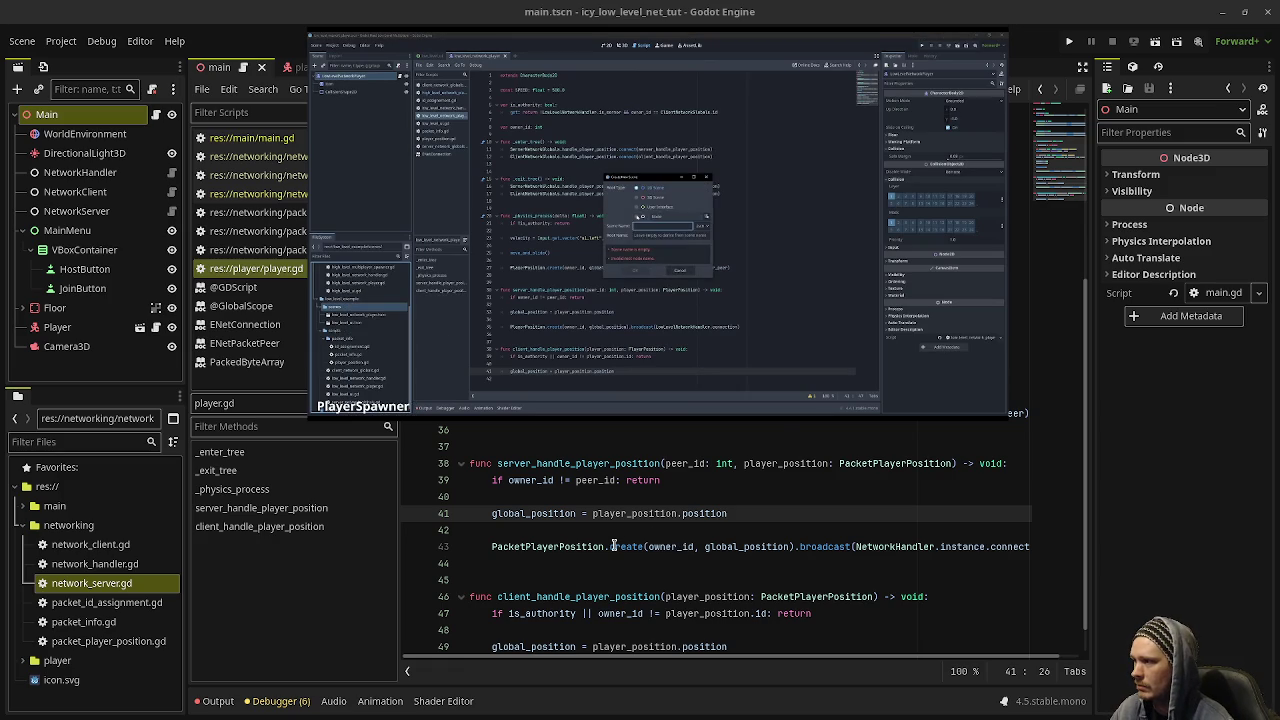
mouse_move(613, 546)
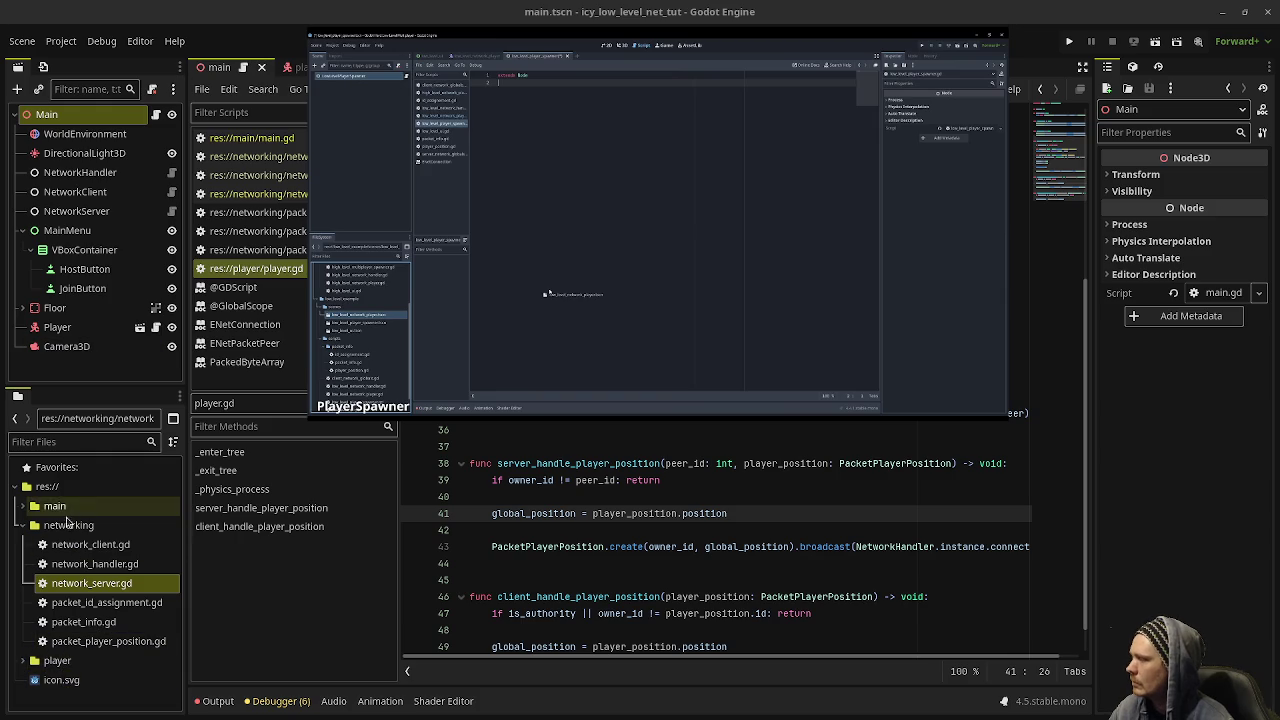
- Create player_spawner.gd in the networking folder and open it in the script editor
left_click(60, 525)
right_click(58, 525)
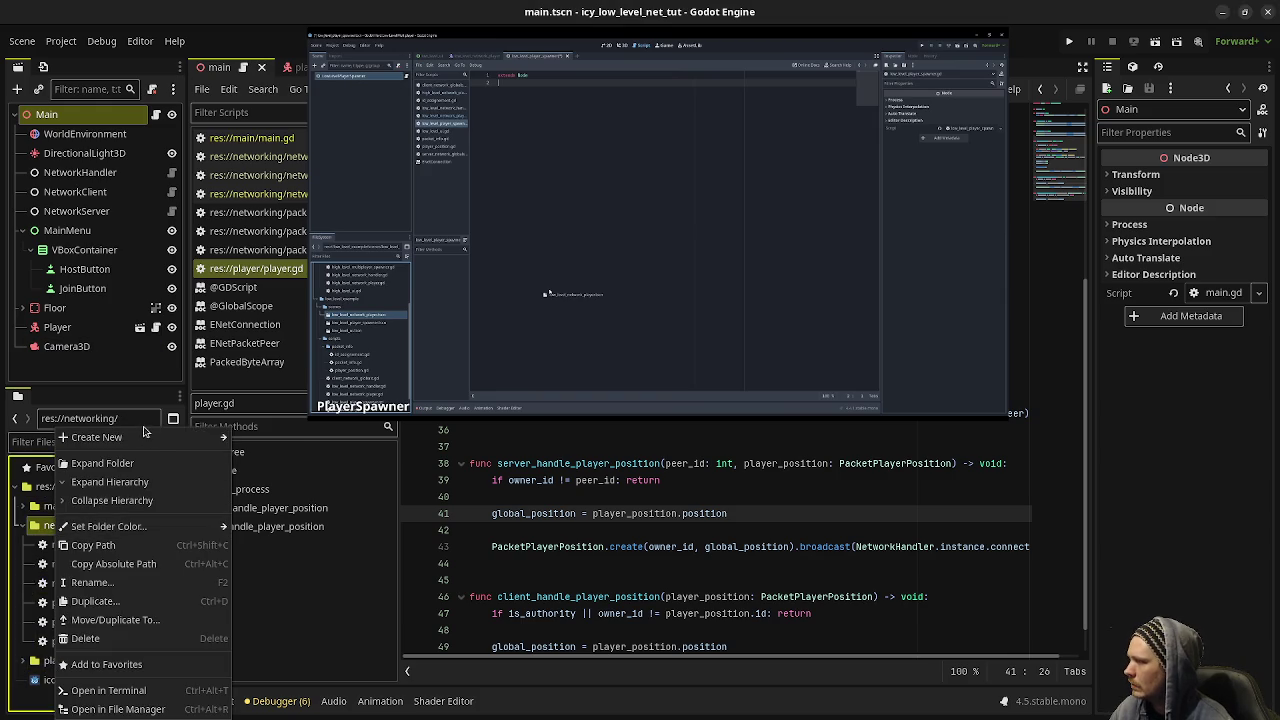
mouse_move(150, 440)
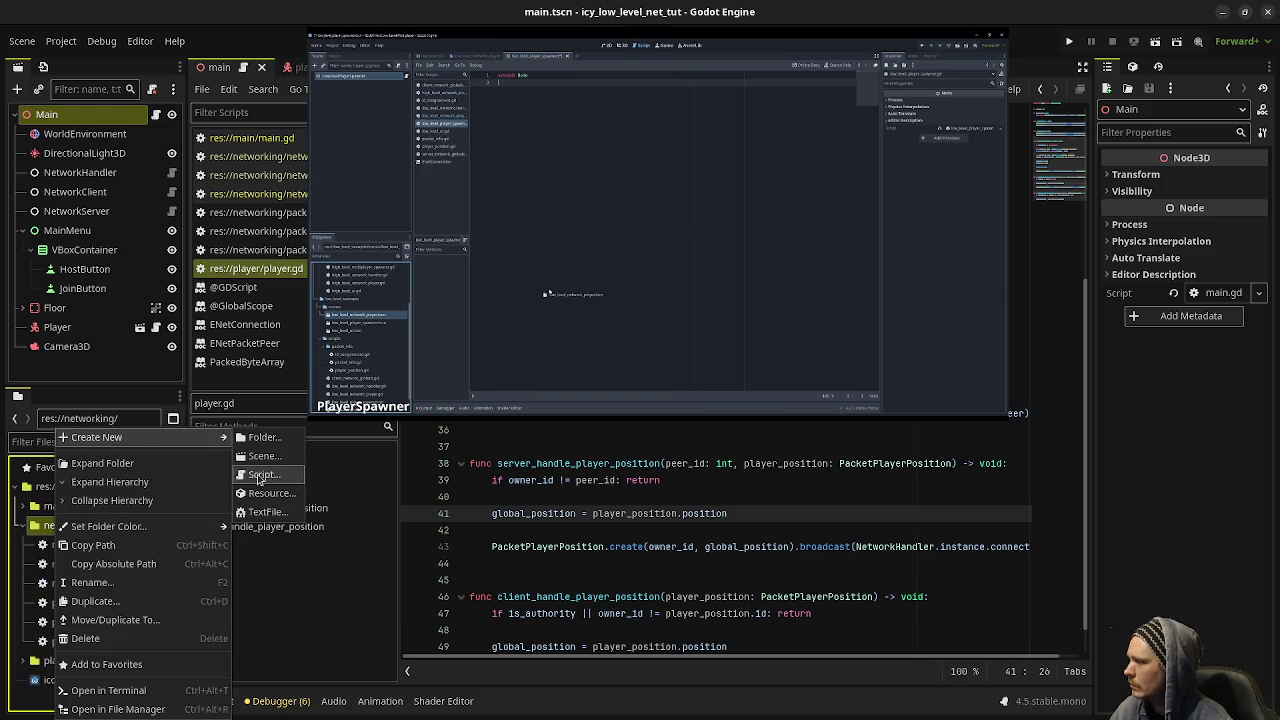
left_click(258, 476)
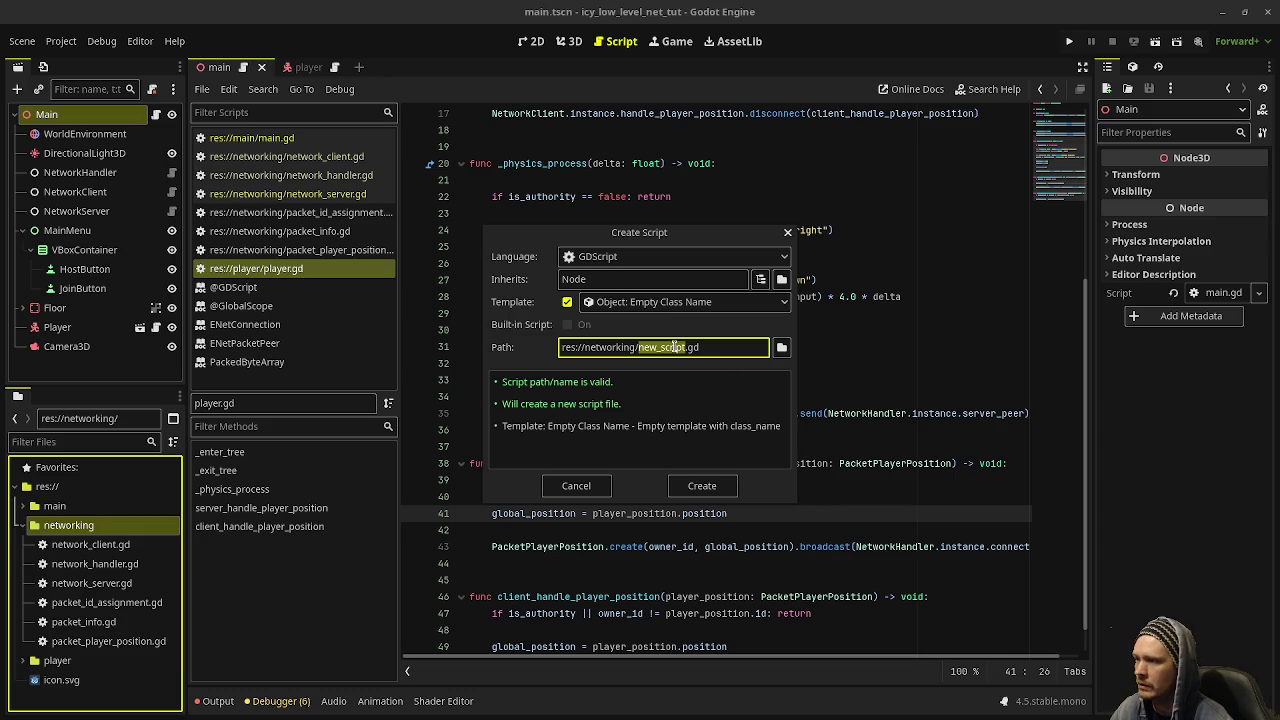
type("player_spawner")
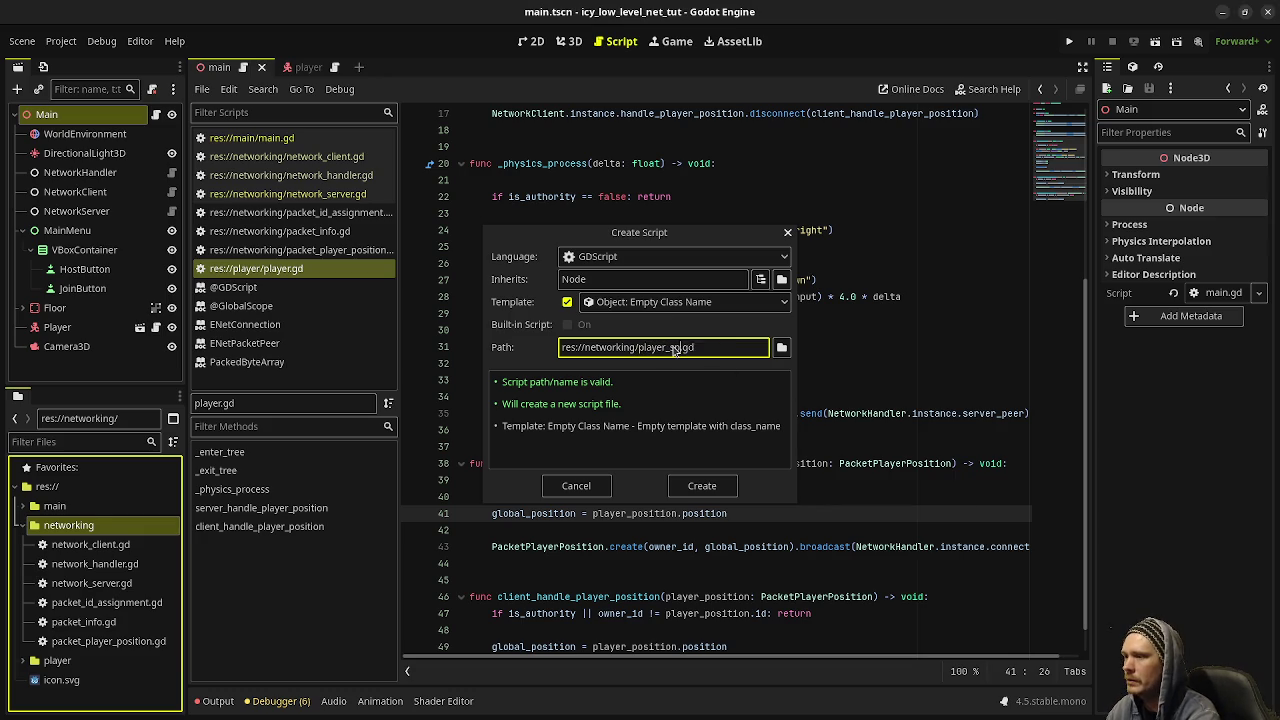
left_click(707, 485)
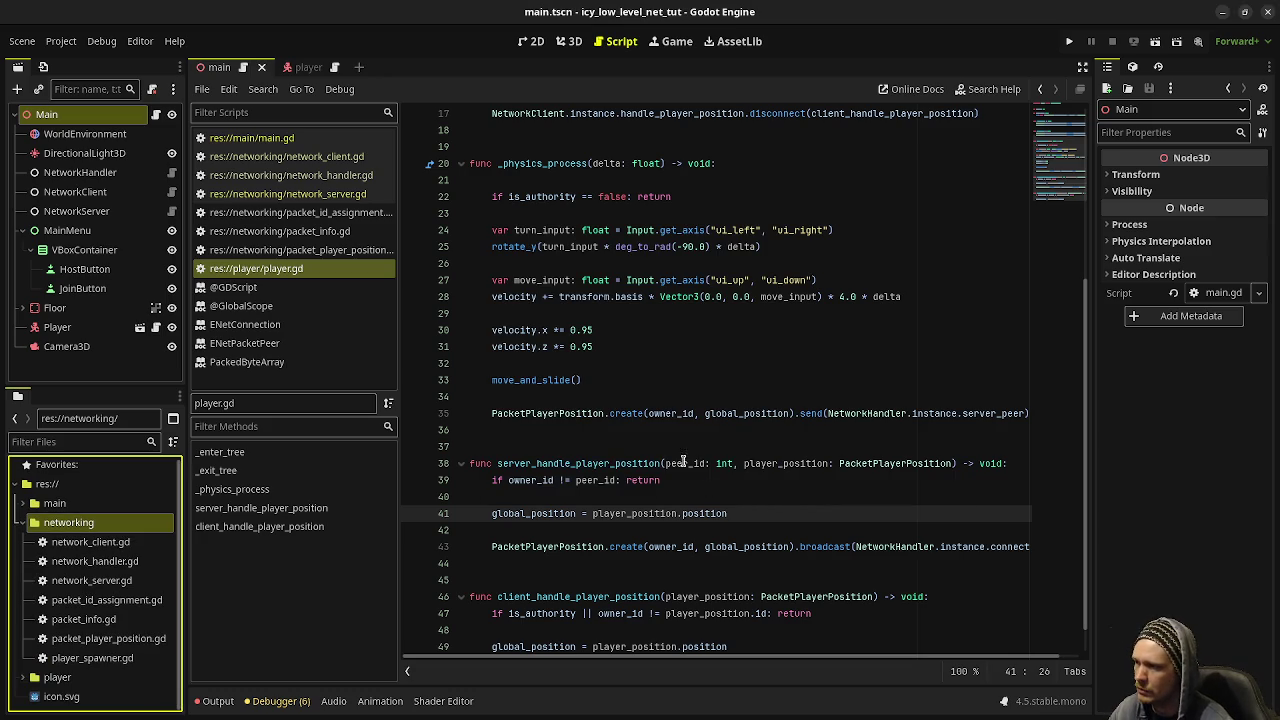
left_click(95, 656)
double_click(96, 655)
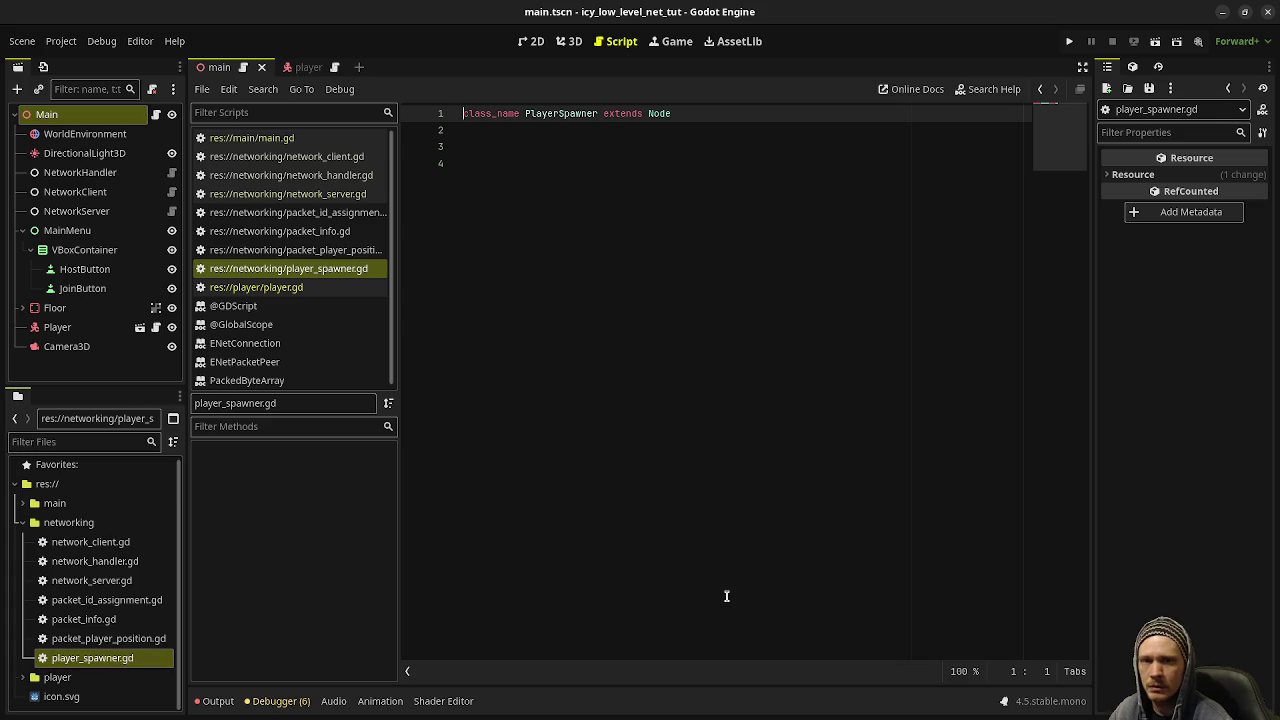
- Add a PlayerSpawner node to the Main scene and move it just below NetworkServer
left_click(641, 268)
left_click(45, 114)
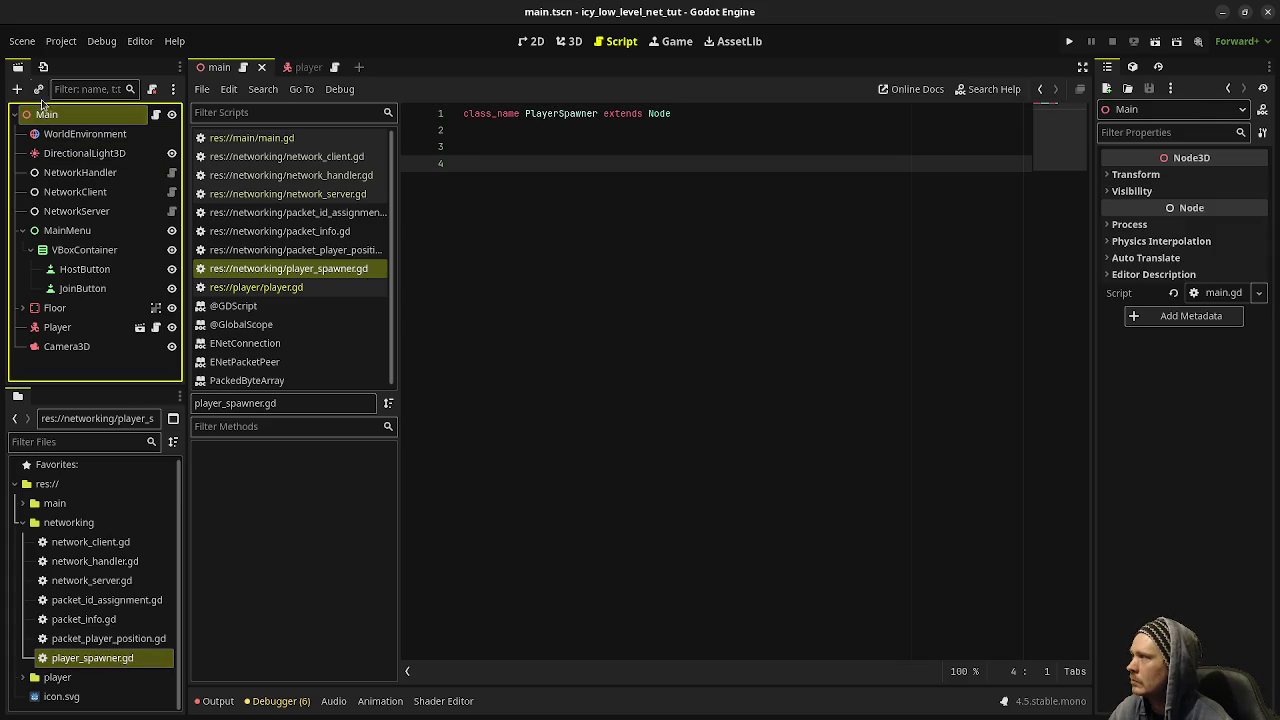
left_click(18, 89)
type("playe")
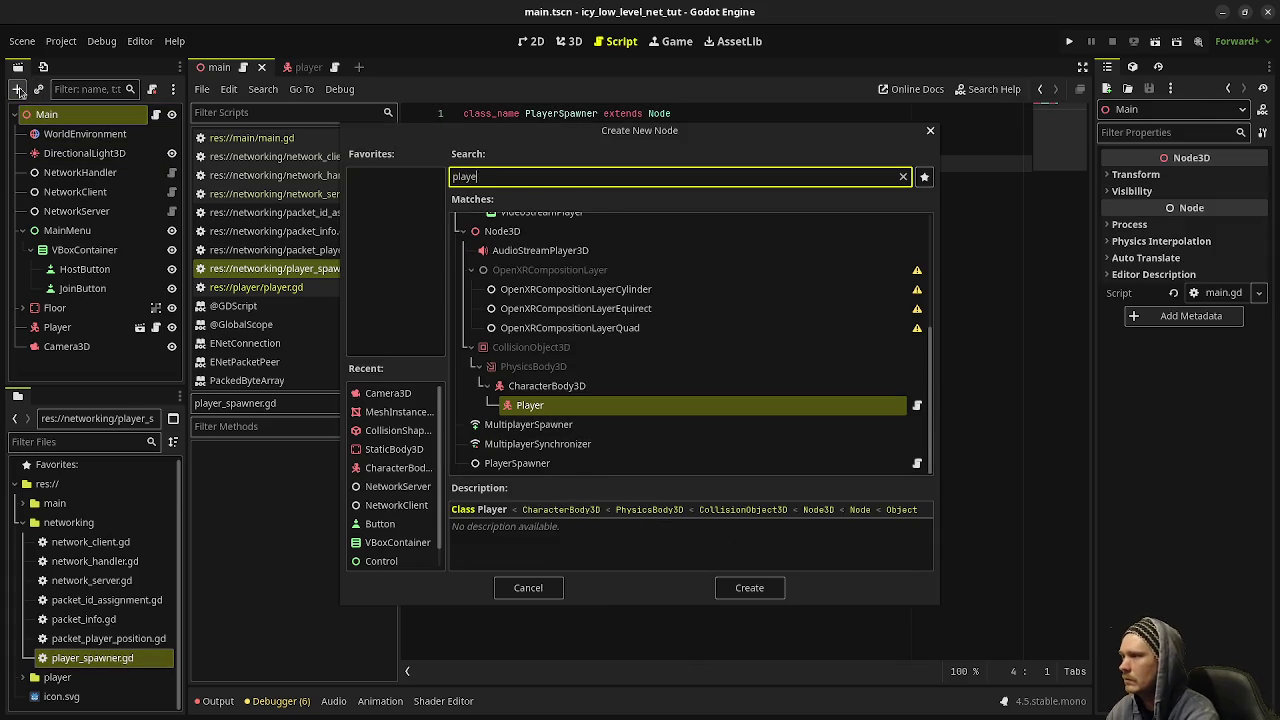
type("r_spawner")
key("Return")
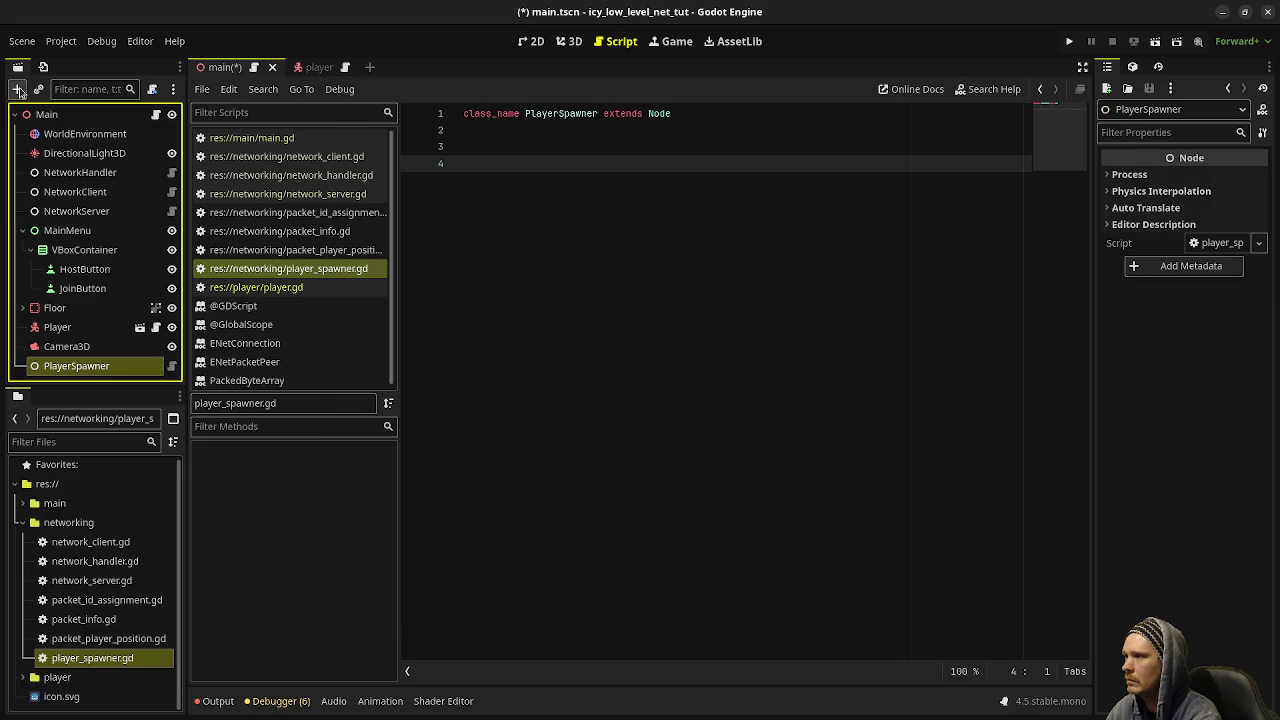
left_click_drag(104, 358, 62, 222)
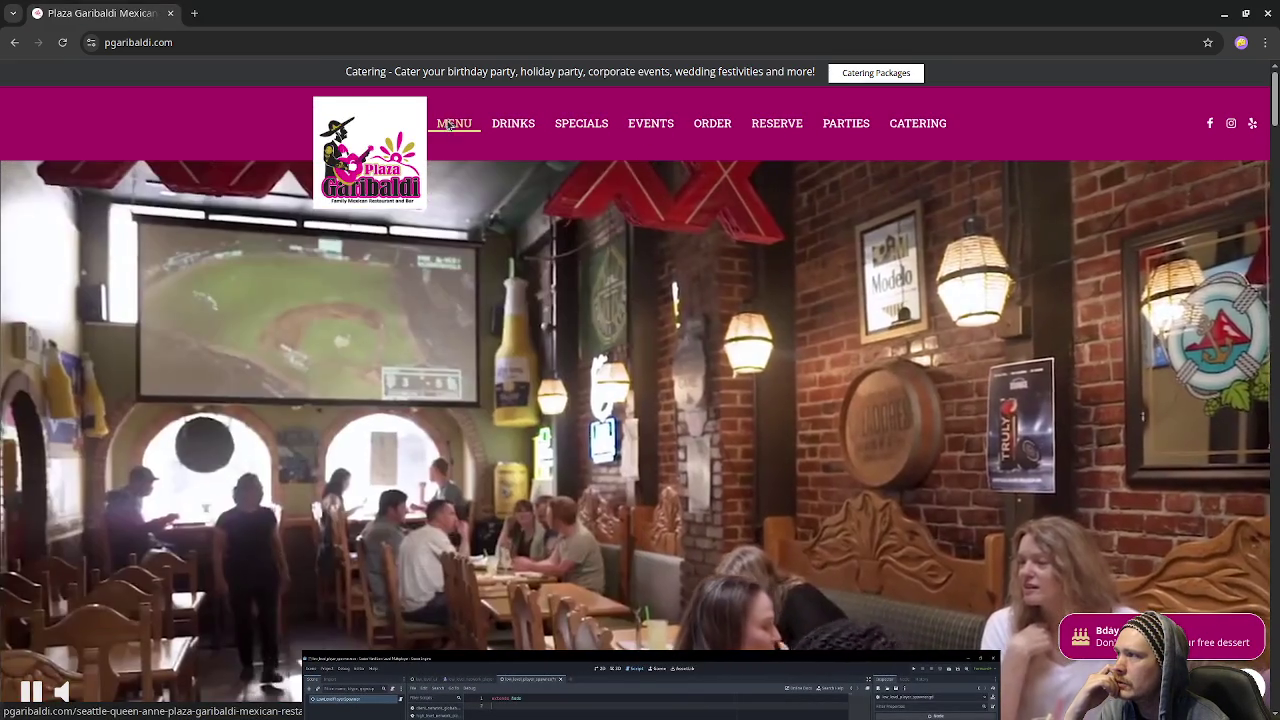
- Open Plaza Garibaldi's food menu and scroll down to the desserts, then back up to the burritos
left_click(454, 123)
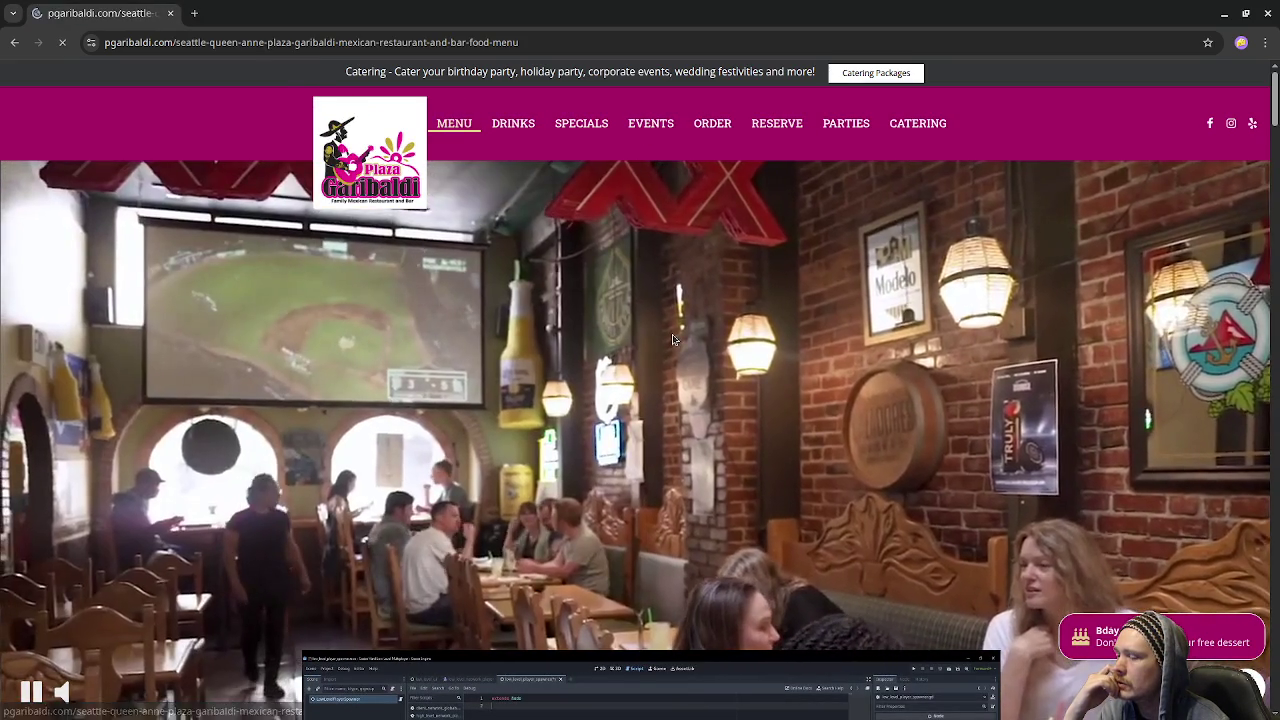
scroll(643, 404, "down", 4)
scroll(640, 403, "down", 10)
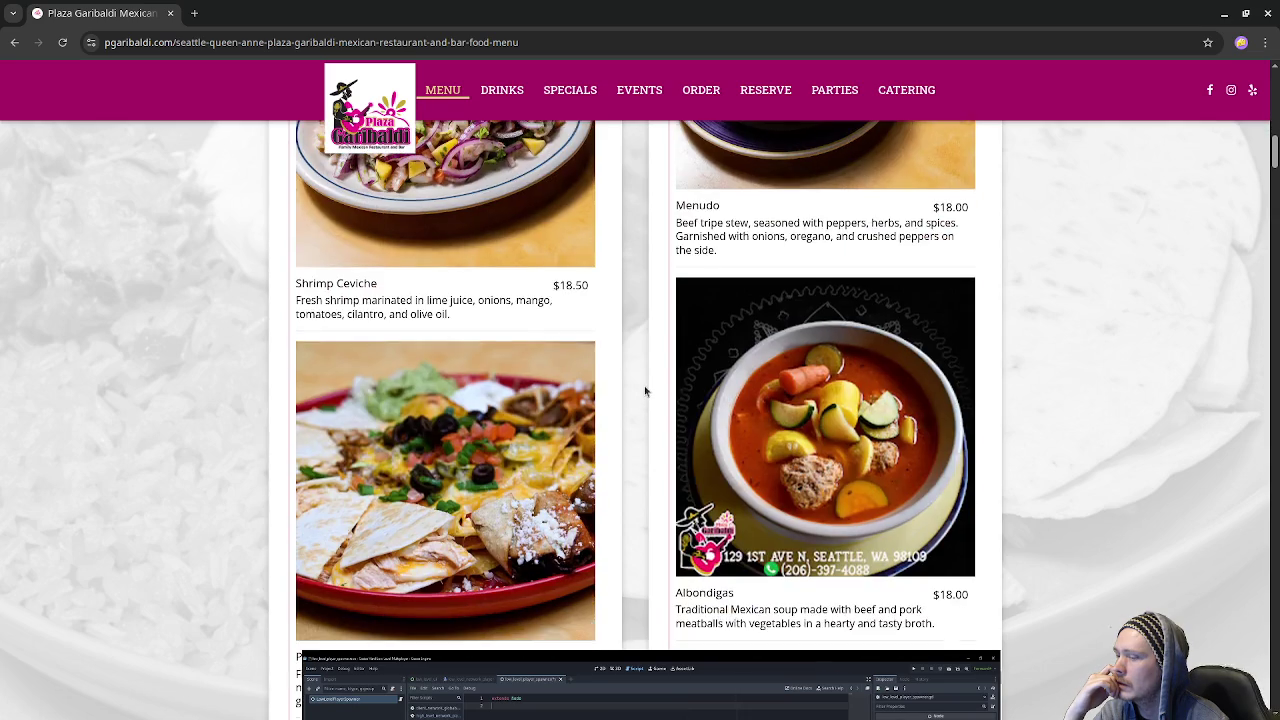
scroll(645, 391, "down", 15)
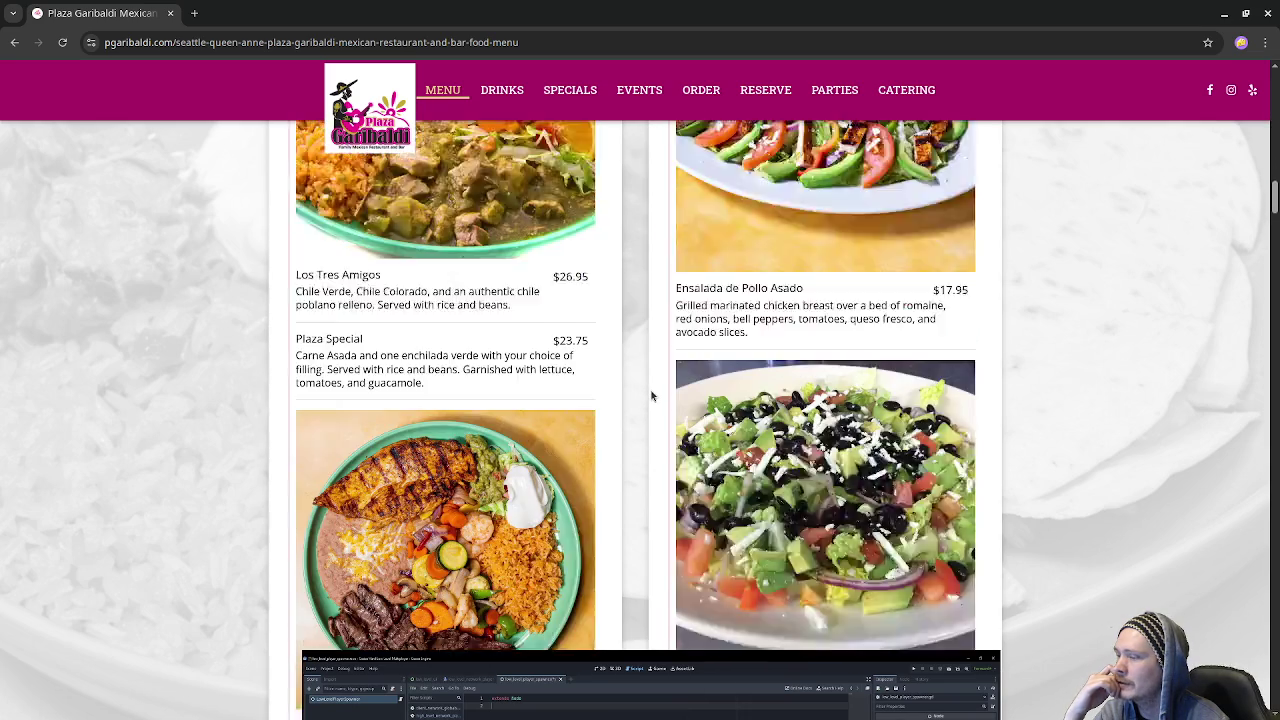
scroll(650, 394, "down", 3)
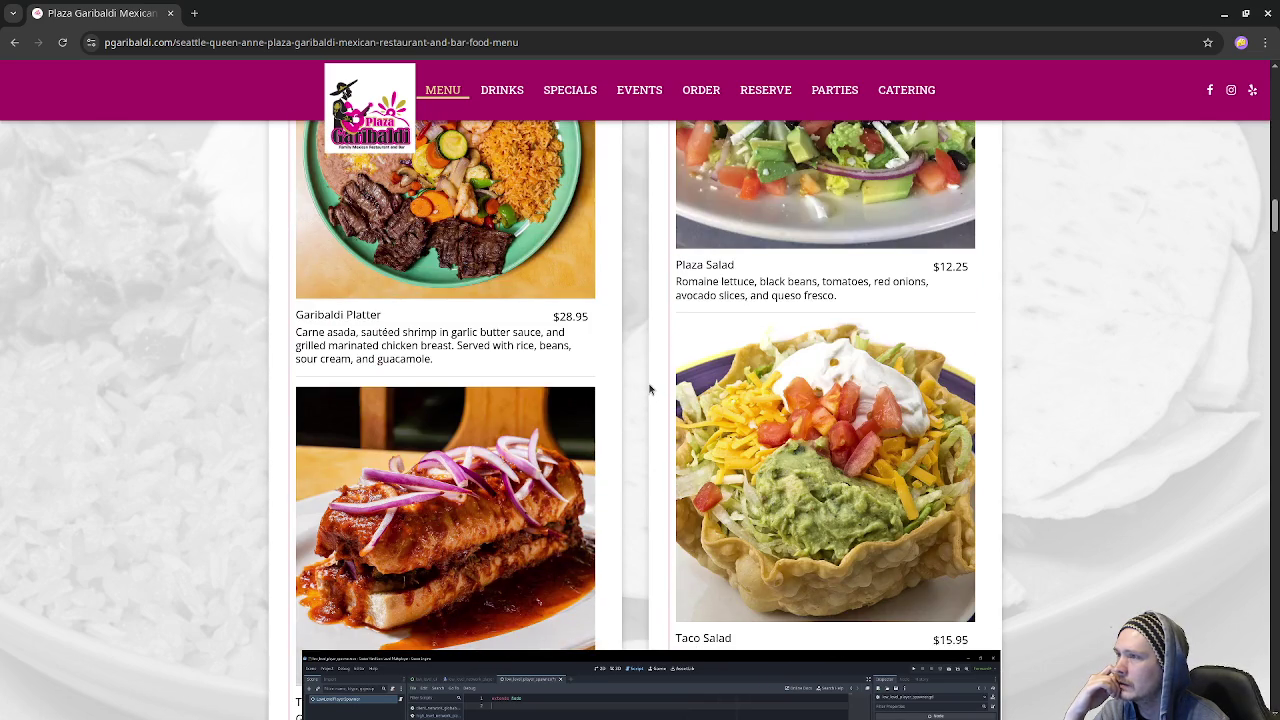
scroll(651, 393, "up", 3)
scroll(653, 390, "down", 15)
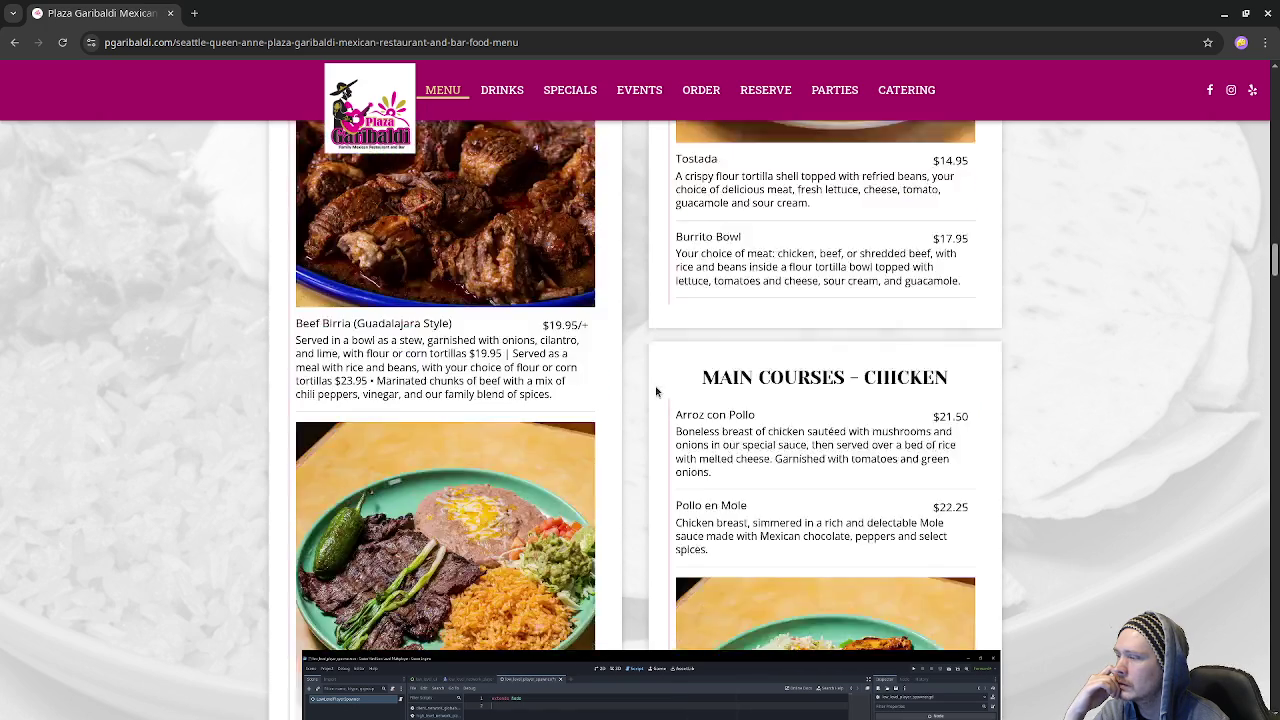
scroll(657, 390, "down", 4)
scroll(658, 390, "down", 7)
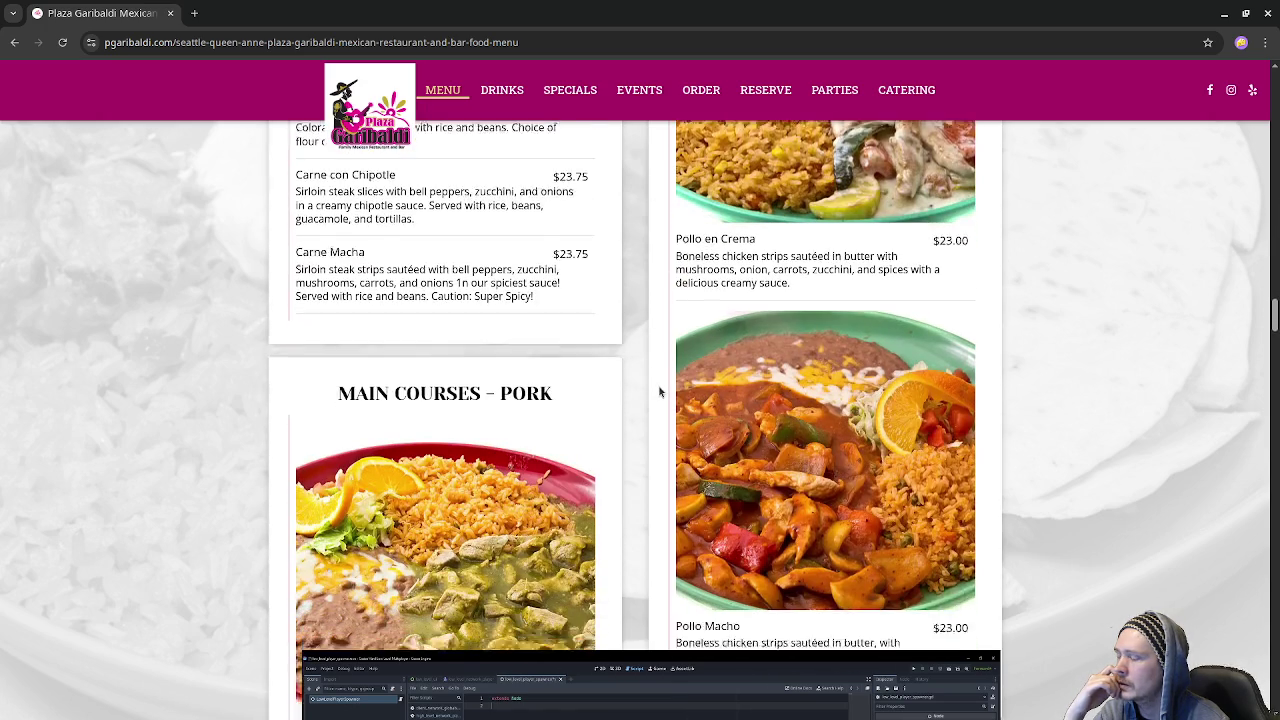
scroll(660, 390, "down", 2)
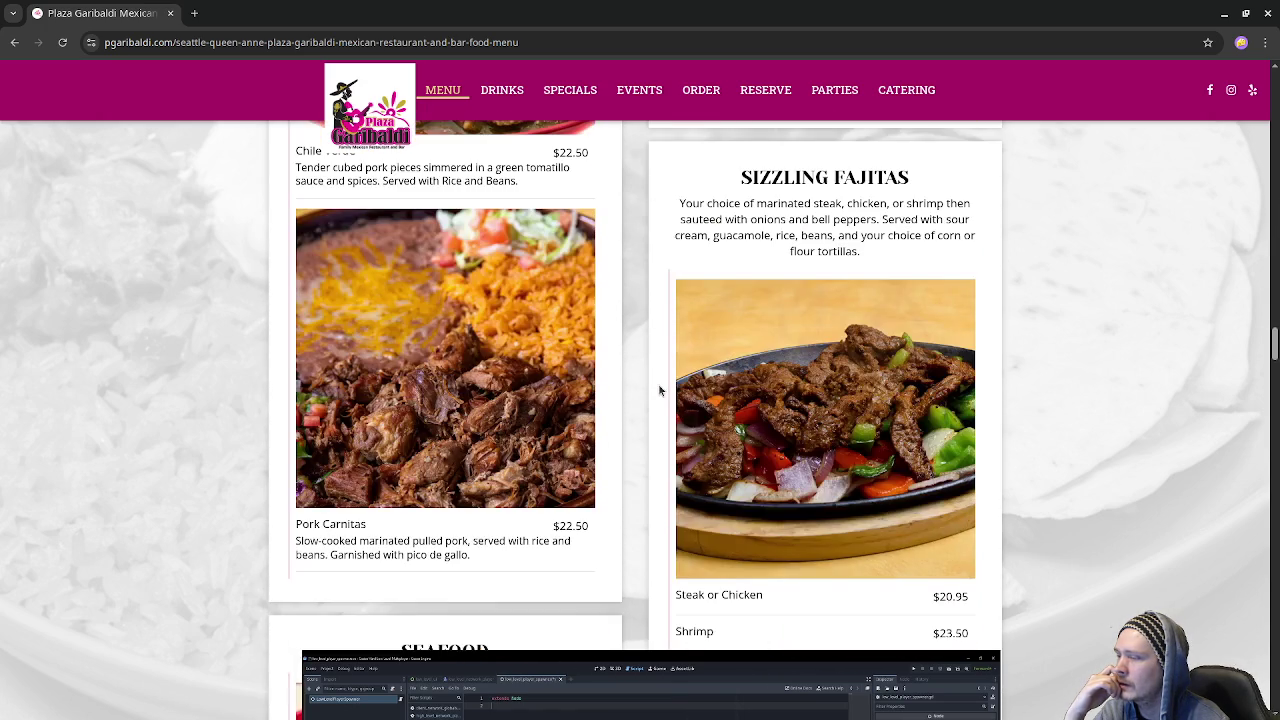
scroll(660, 390, "down", 4)
scroll(661, 391, "down", 8)
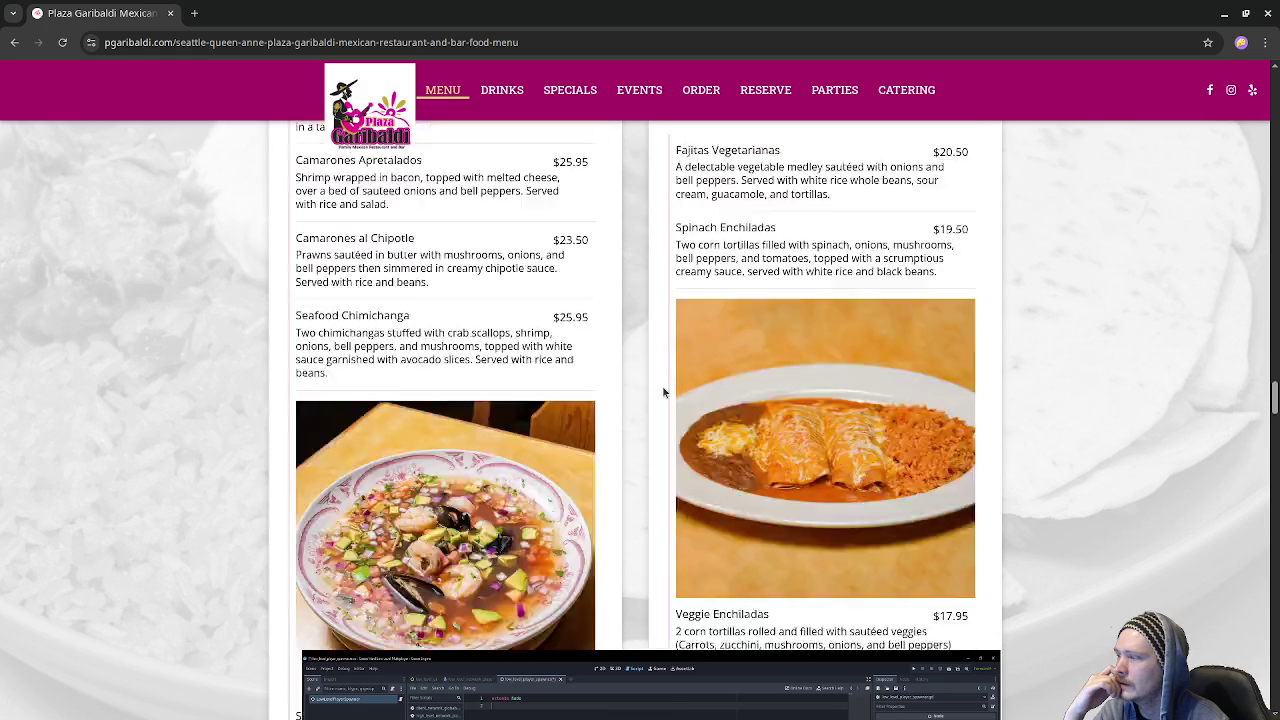
scroll(663, 391, "down", 9)
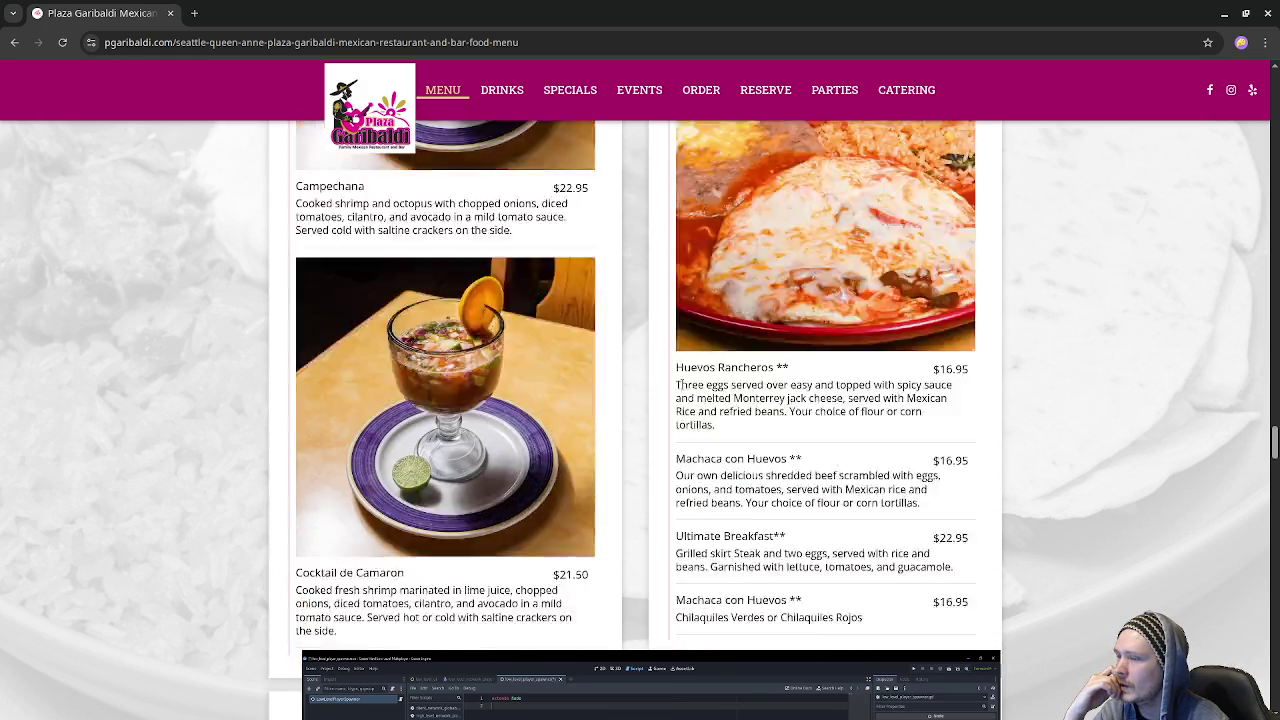
scroll(690, 374, "down", 11)
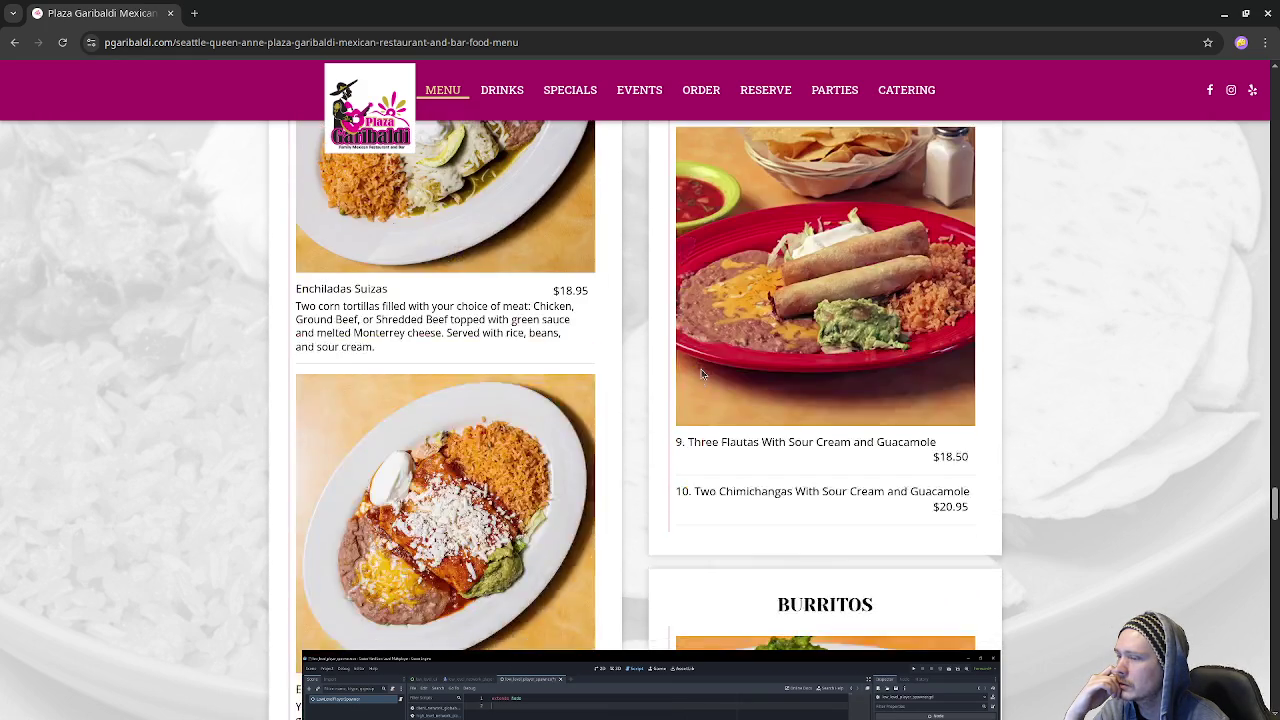
scroll(702, 373, "down", 10)
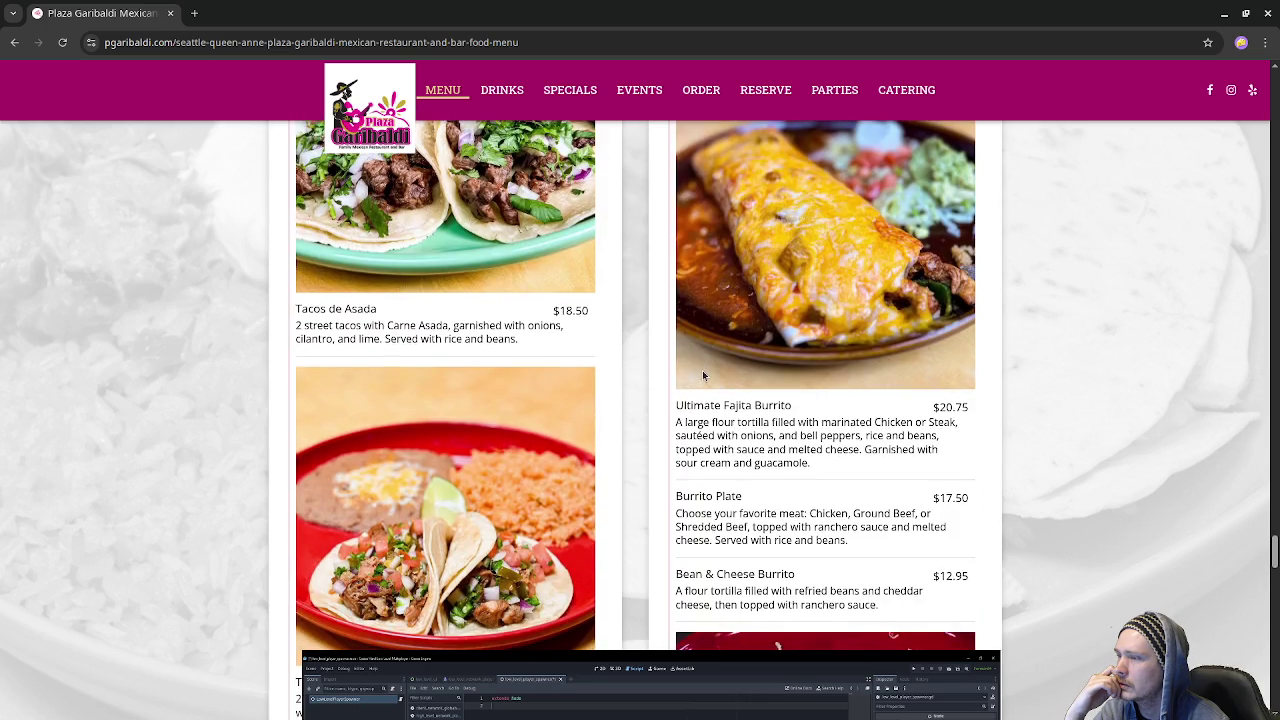
scroll(702, 374, "down", 6)
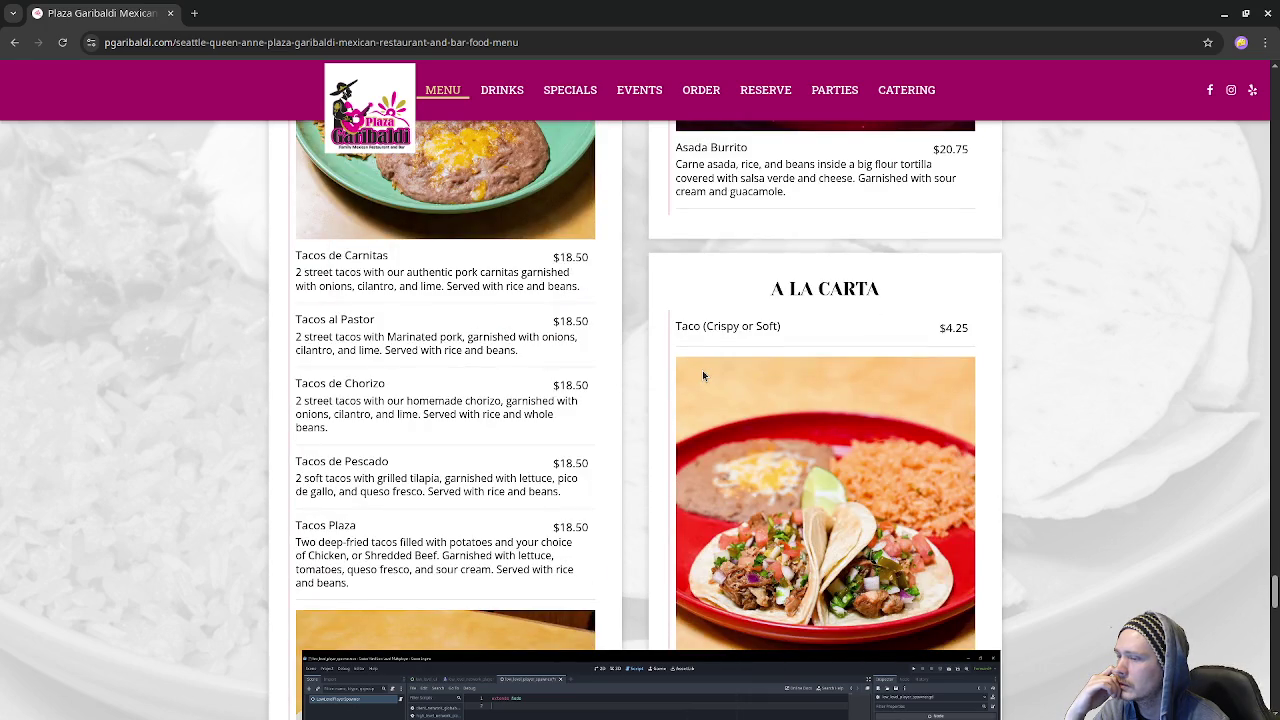
scroll(702, 375, "down", 11)
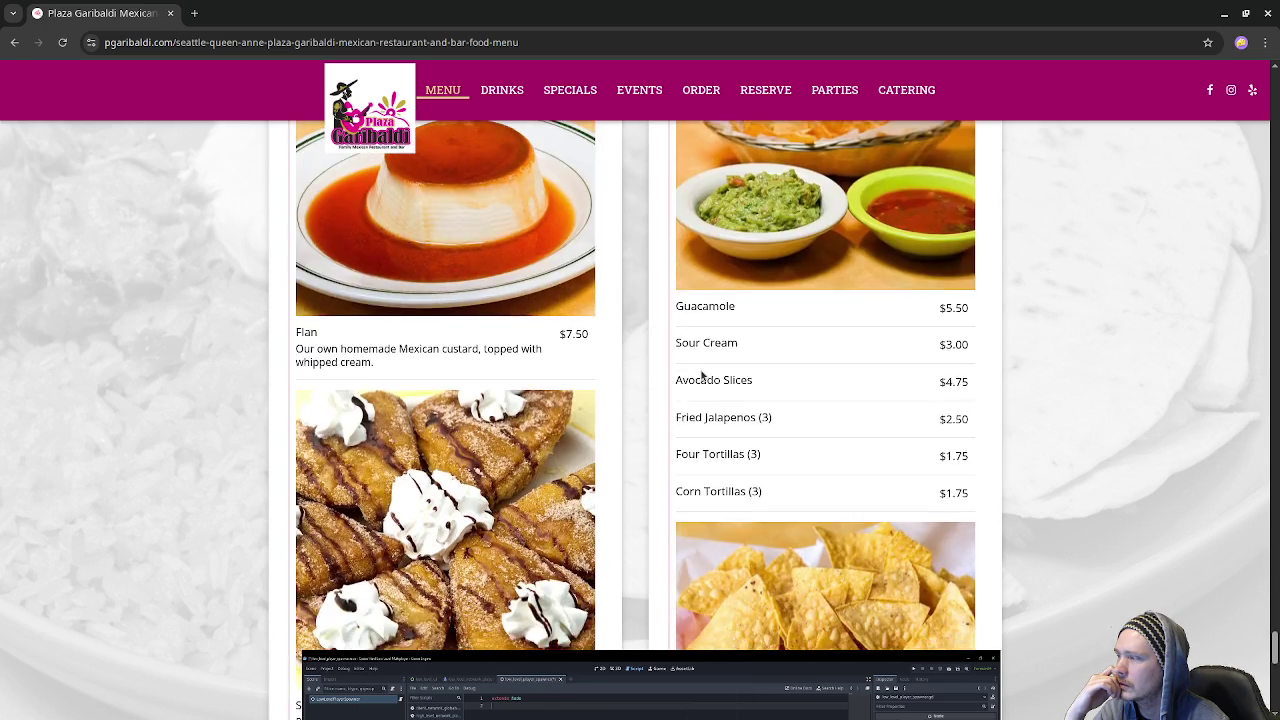
scroll(702, 374, "down", 8)
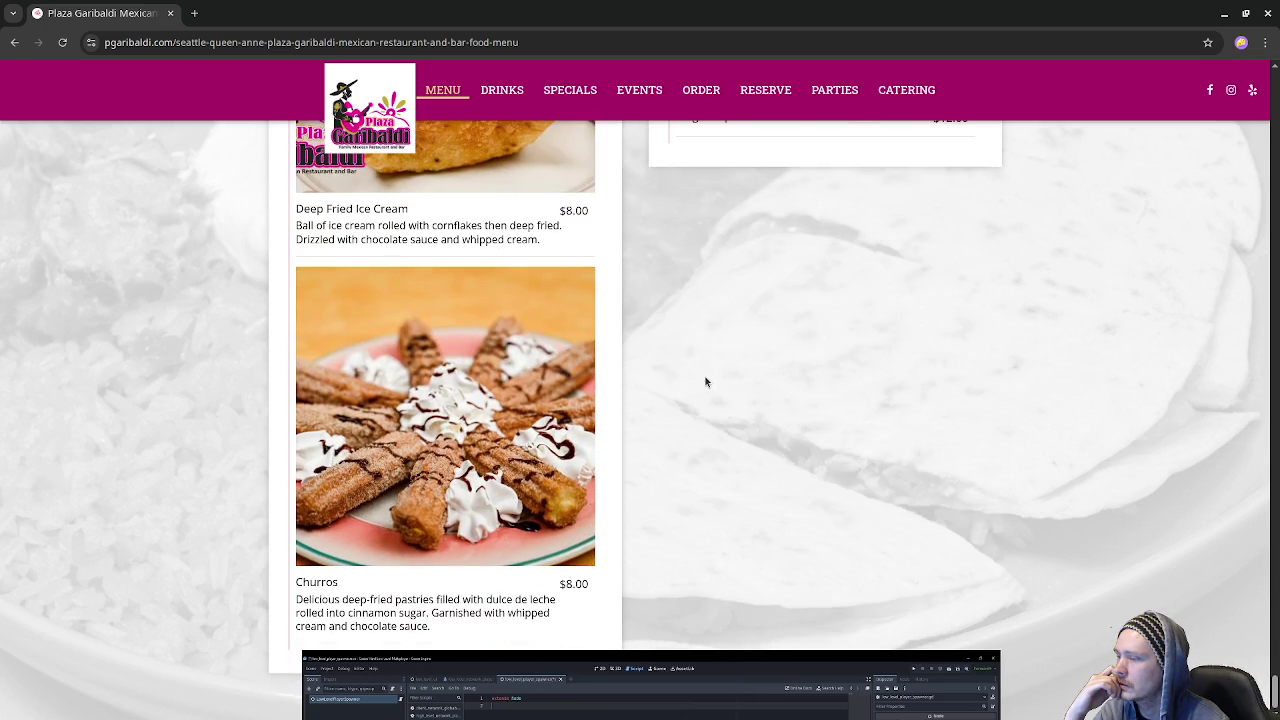
scroll(705, 382, "up", 4)
scroll(702, 376, "down", 4)
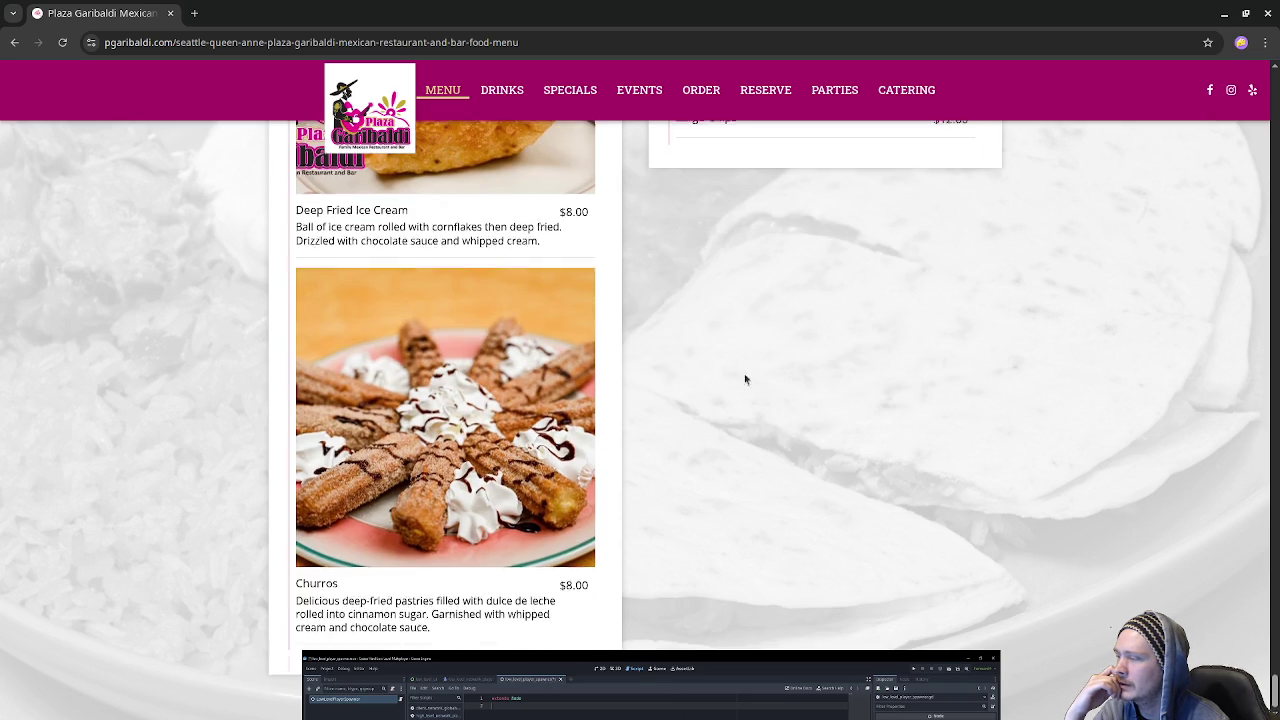
scroll(745, 380, "up", 15)
scroll(684, 376, "up", 9)
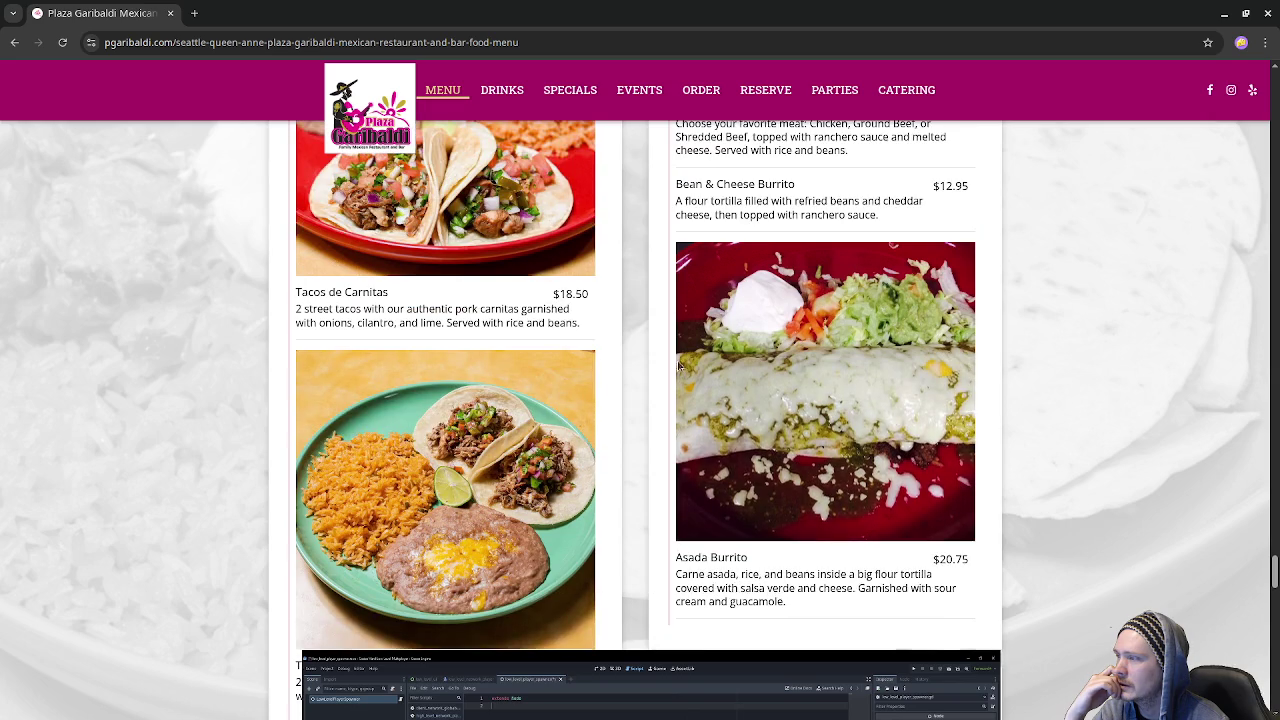
scroll(678, 368, "up", 1)
- Search the Plaza Garibaldi menu page for 'super'
key("ctrl+f")
type("su")
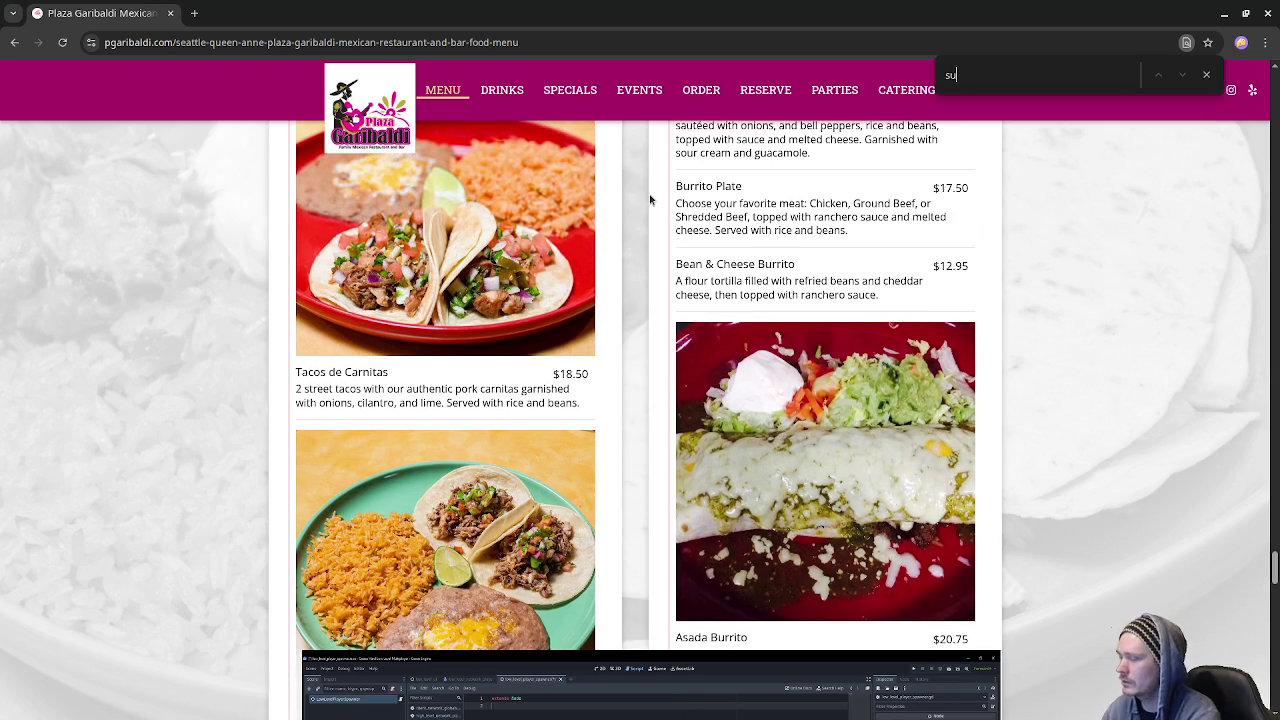
type("per")
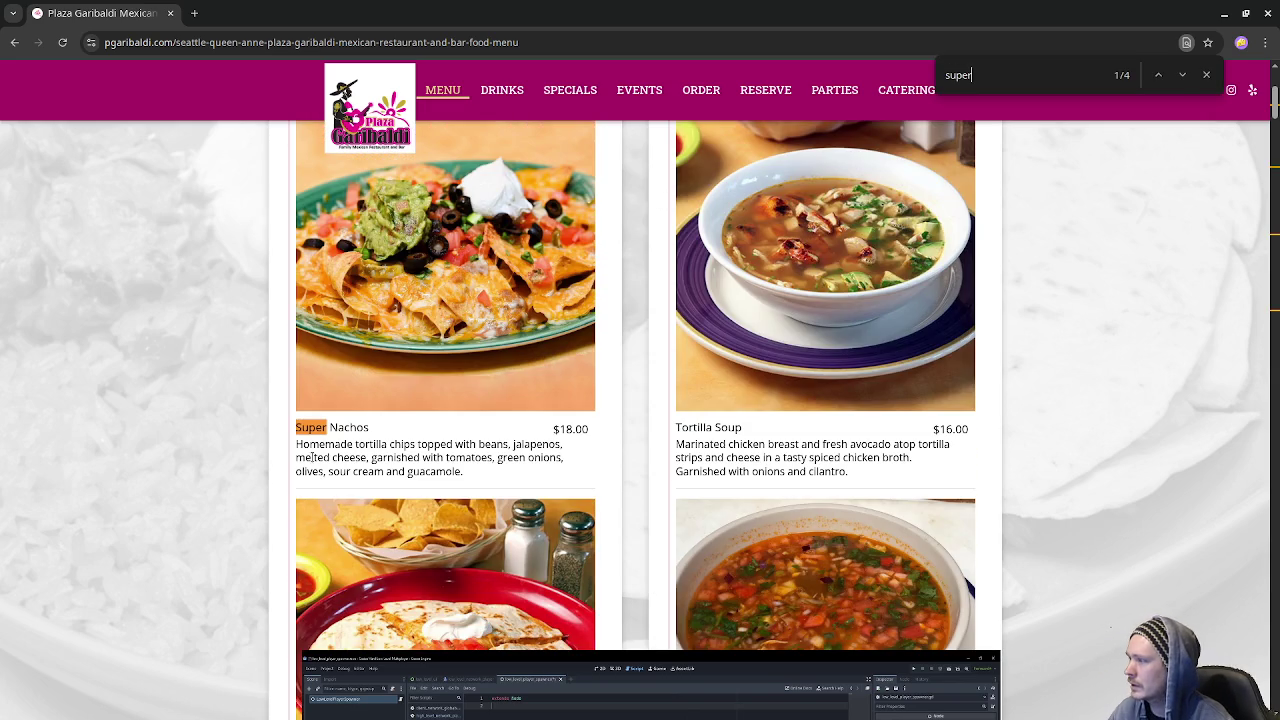
scroll(410, 445, "up", 1)
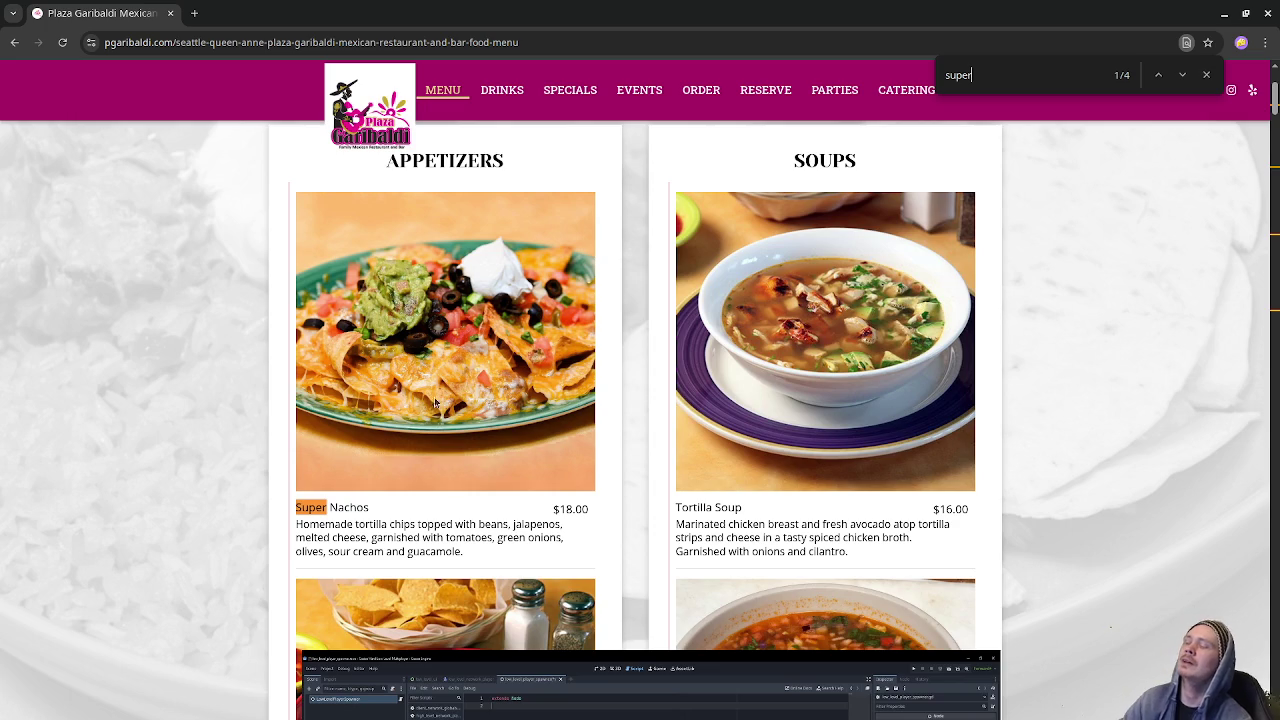
- Scroll down the menu reading the dishes at each Super match, then close the page
scroll(622, 495, "down", 2)
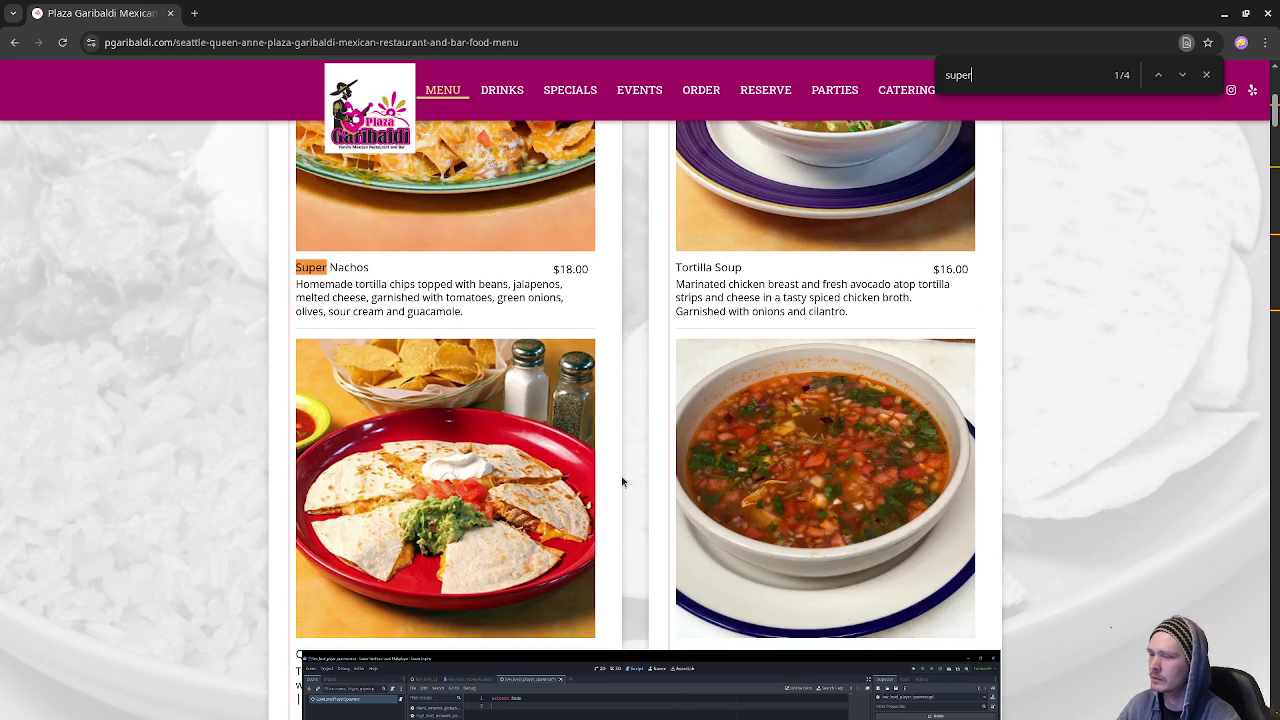
scroll(623, 478, "up", 1)
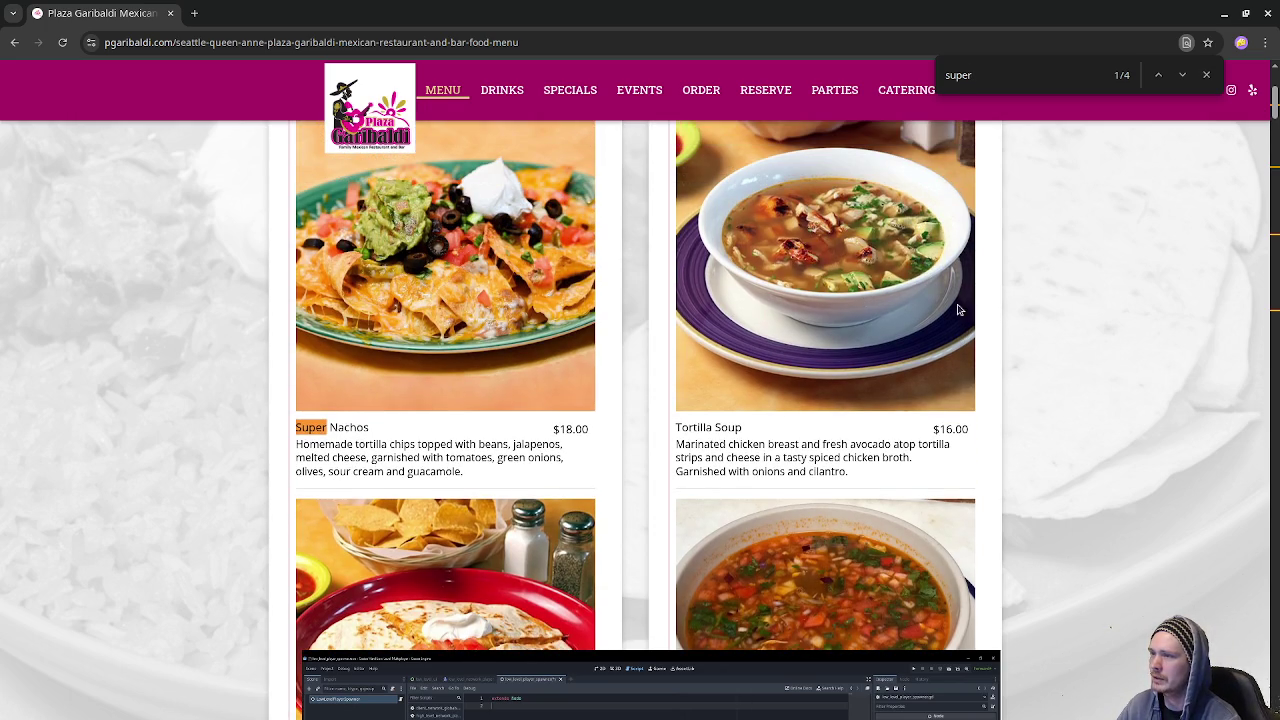
scroll(1071, 337, "down", 3)
scroll(1070, 333, "down", 3)
scroll(1062, 327, "down", 2)
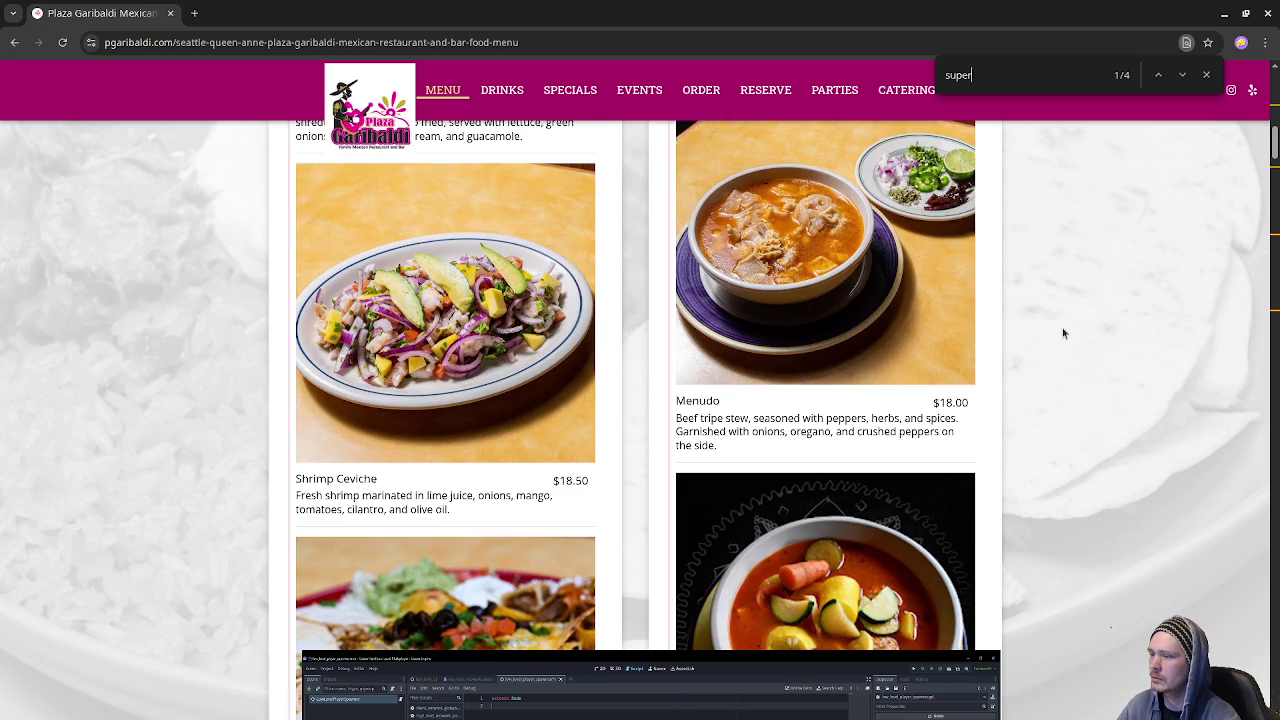
scroll(1058, 324, "down", 6)
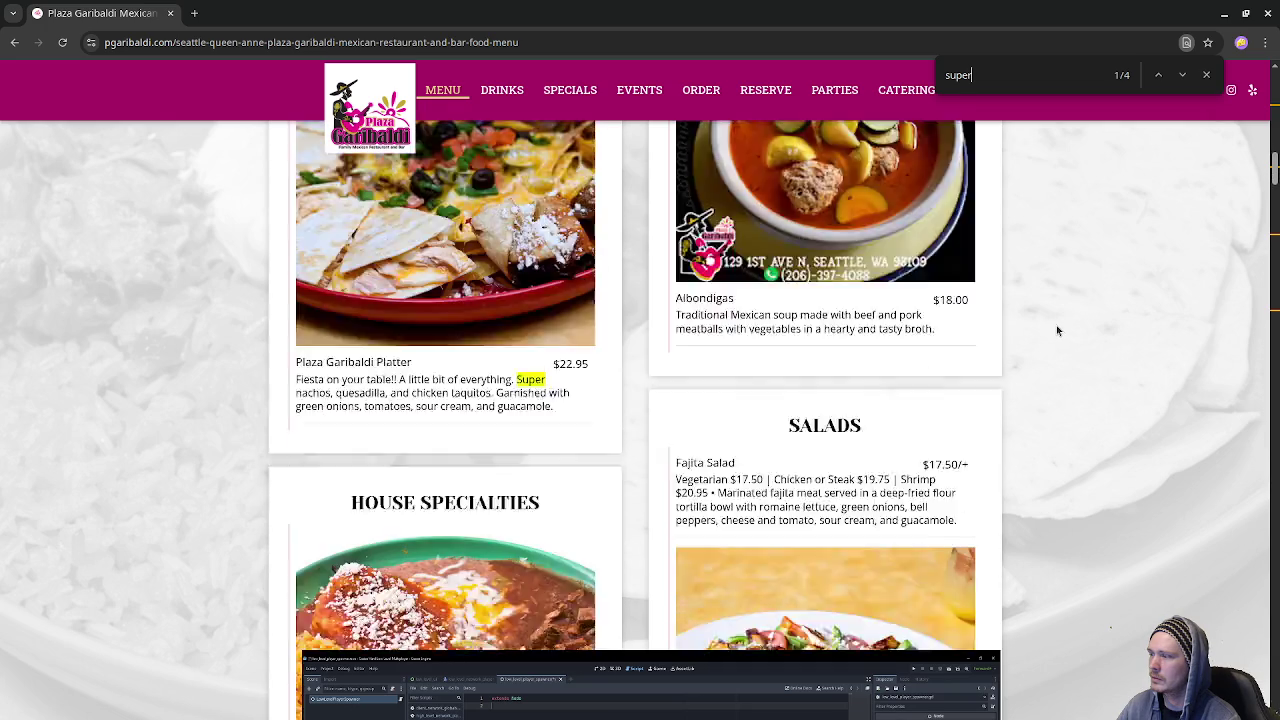
scroll(1057, 330, "down", 2)
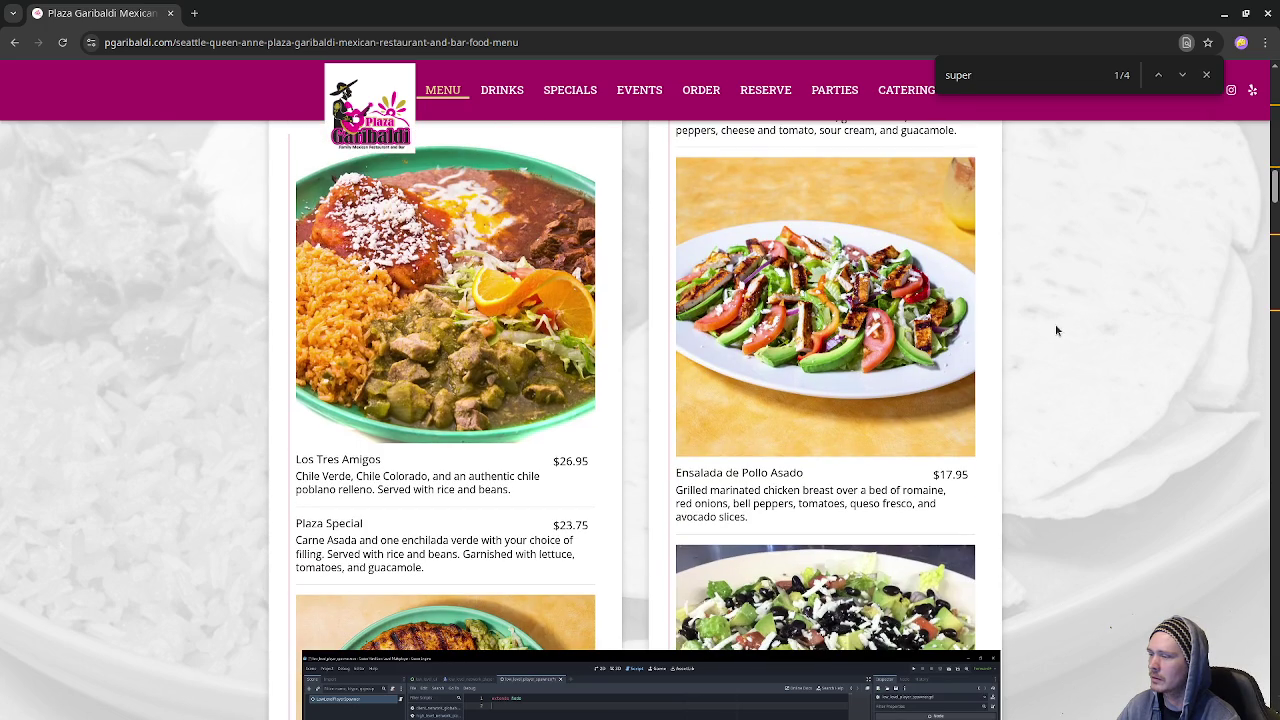
scroll(1056, 330, "down", 2)
scroll(1056, 330, "down", 4)
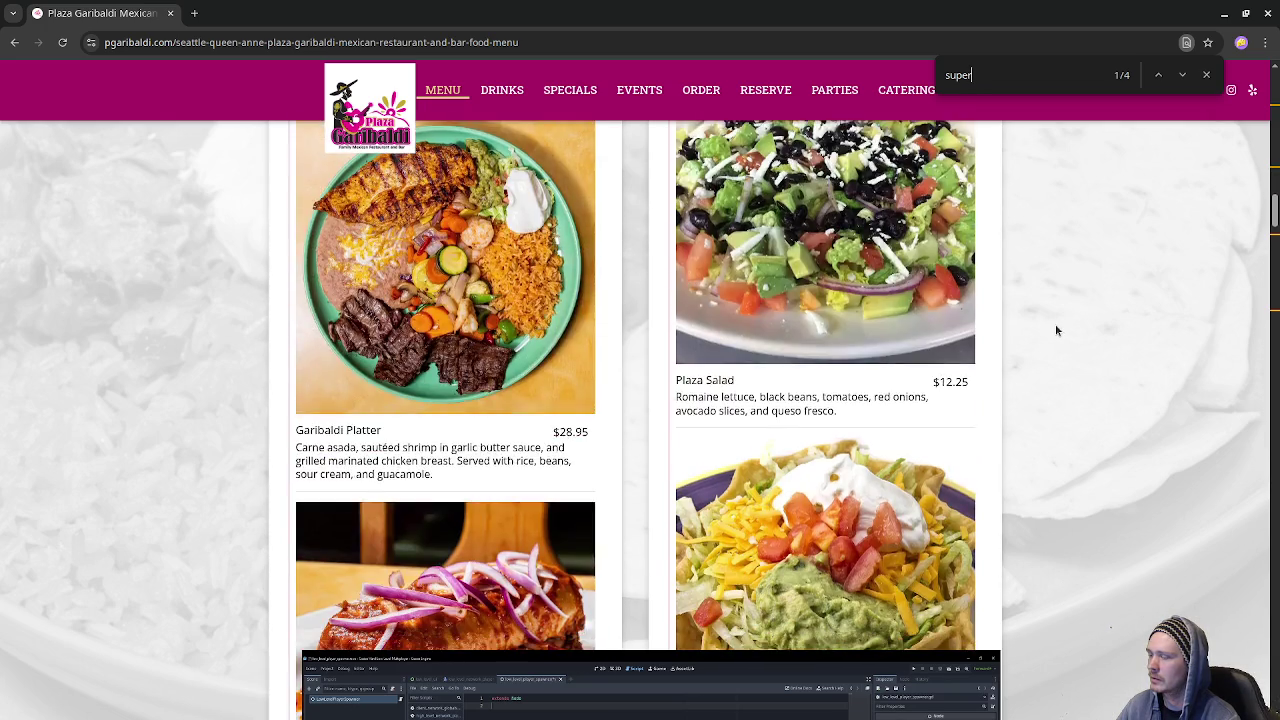
scroll(1055, 330, "down", 1)
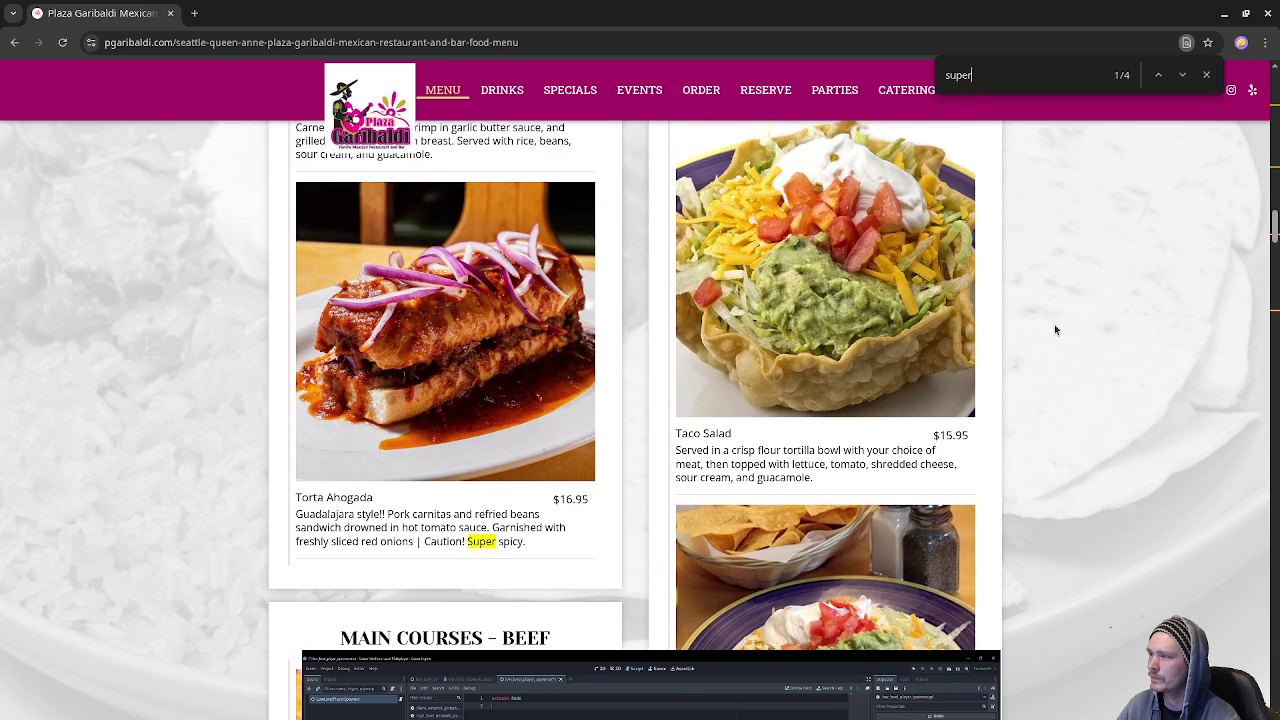
scroll(1055, 330, "down", 2)
scroll(1055, 330, "down", 2)
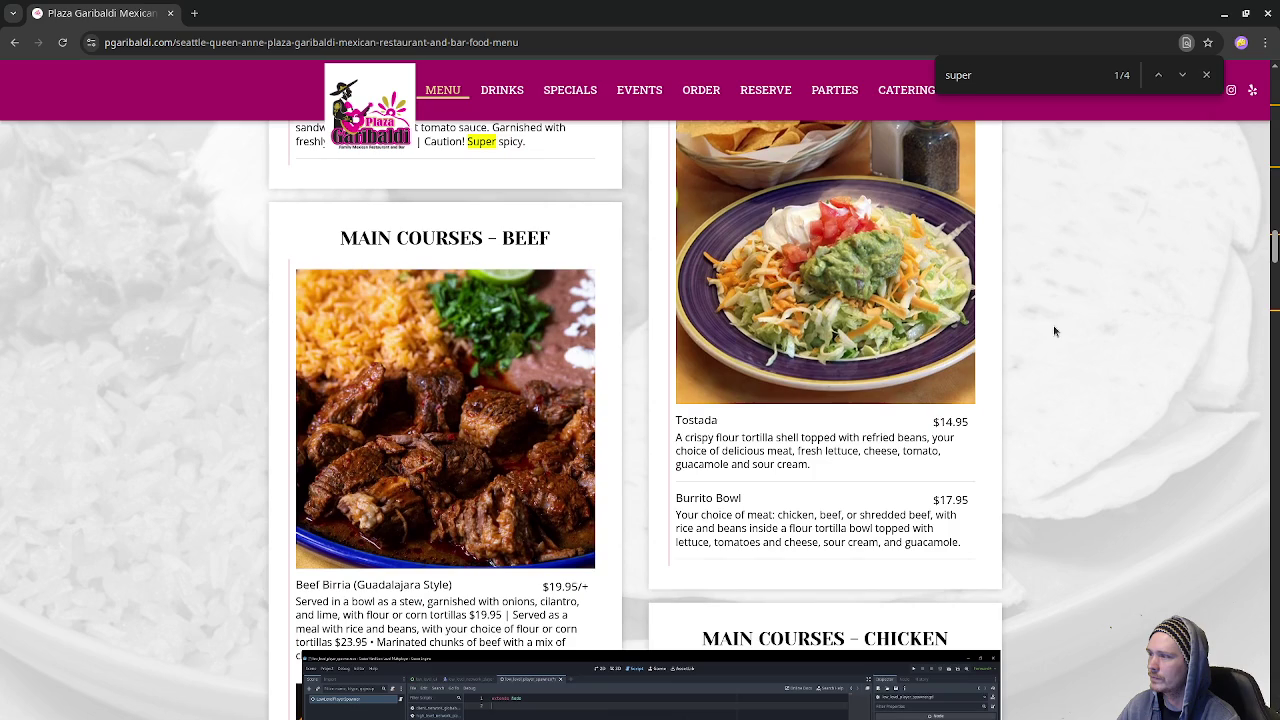
scroll(1054, 334, "down", 2)
scroll(1054, 336, "down", 2)
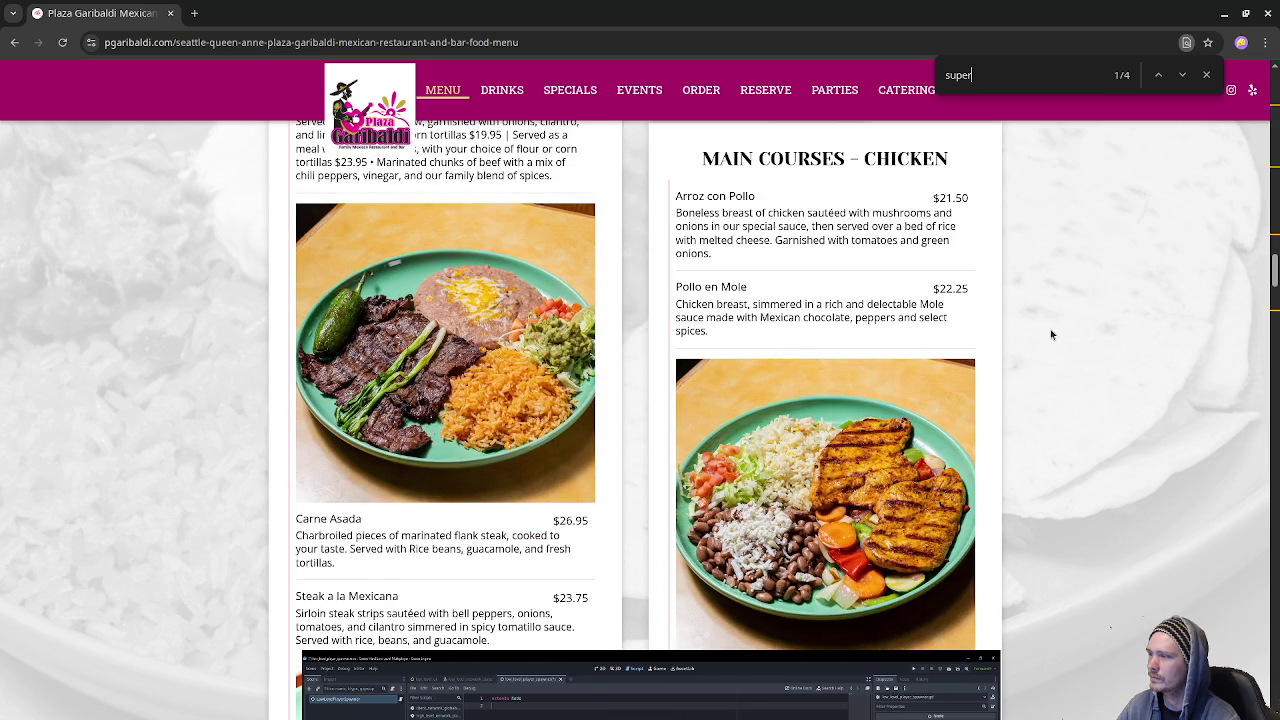
scroll(1051, 335, "down", 4)
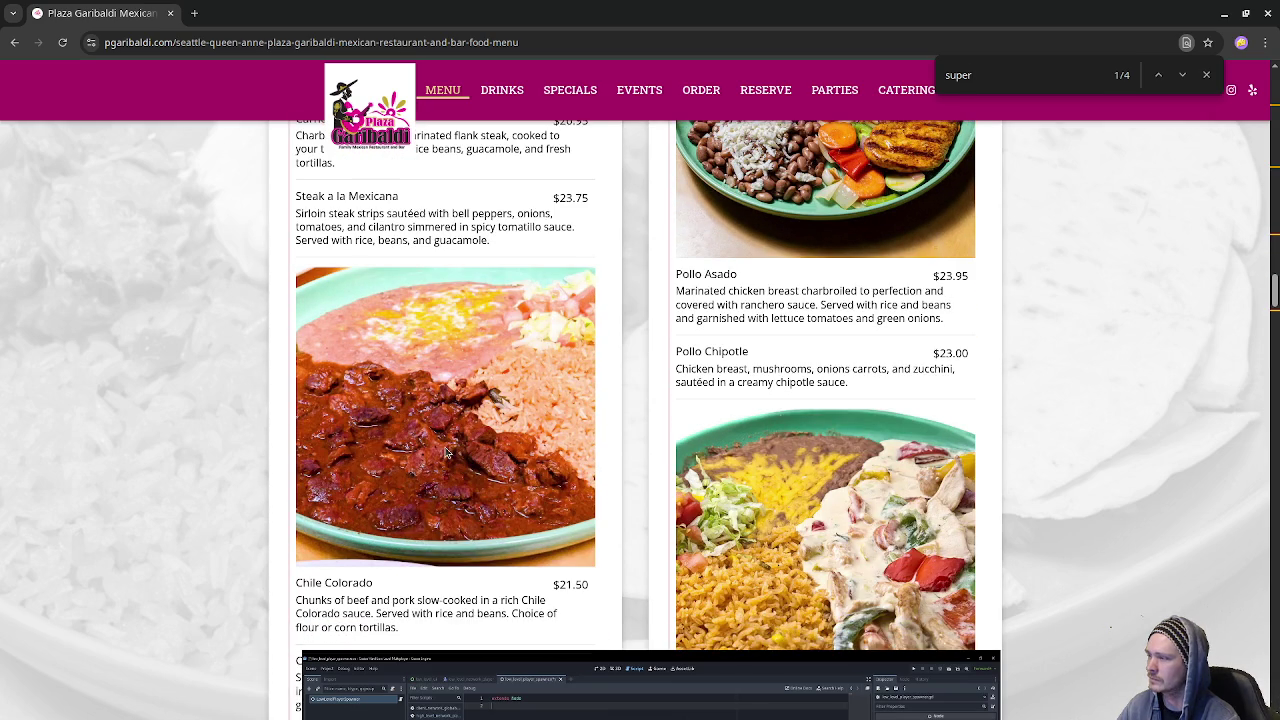
scroll(1040, 434, "down", 2)
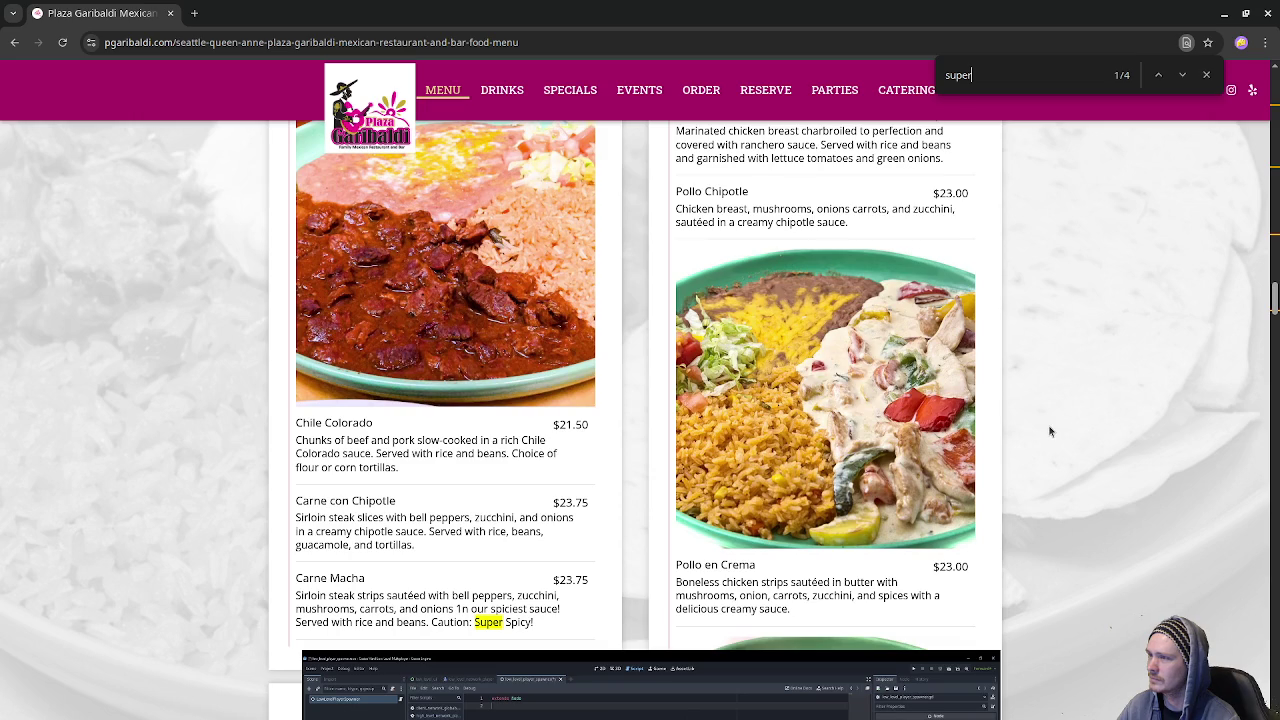
scroll(1054, 432, "down", 1)
scroll(1054, 432, "down", 4)
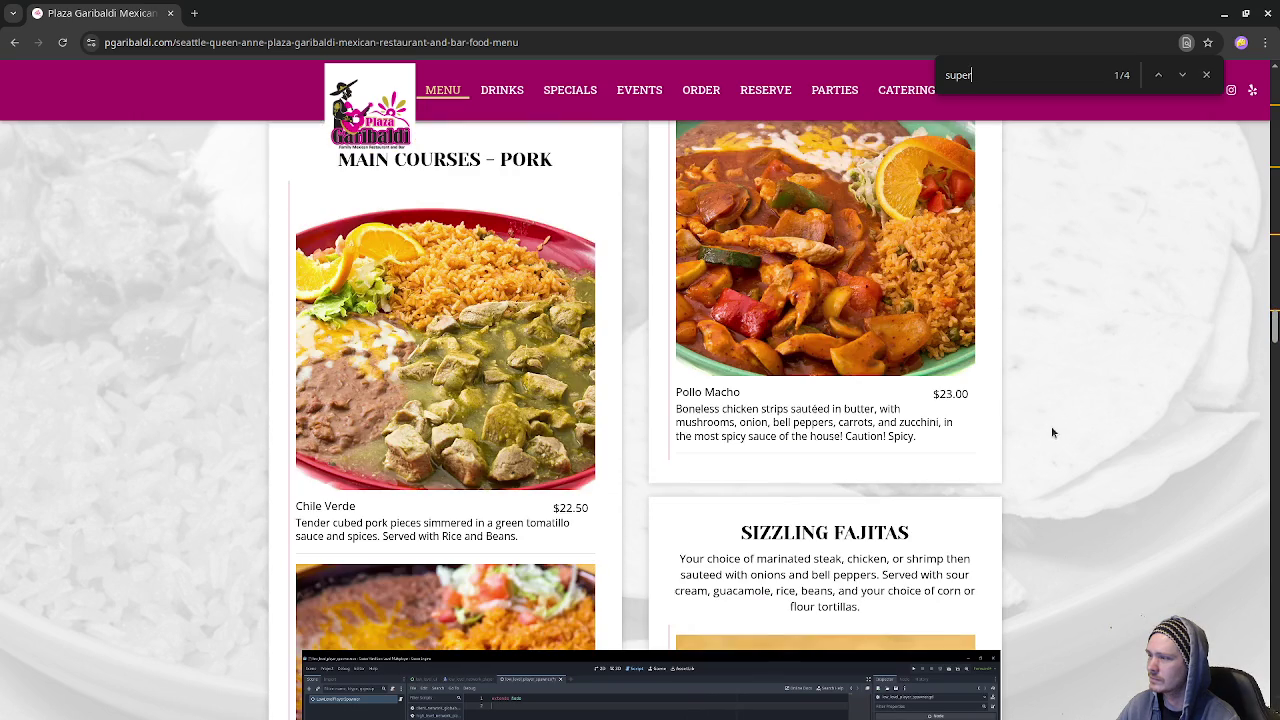
scroll(1052, 433, "down", 3)
scroll(1046, 430, "down", 3)
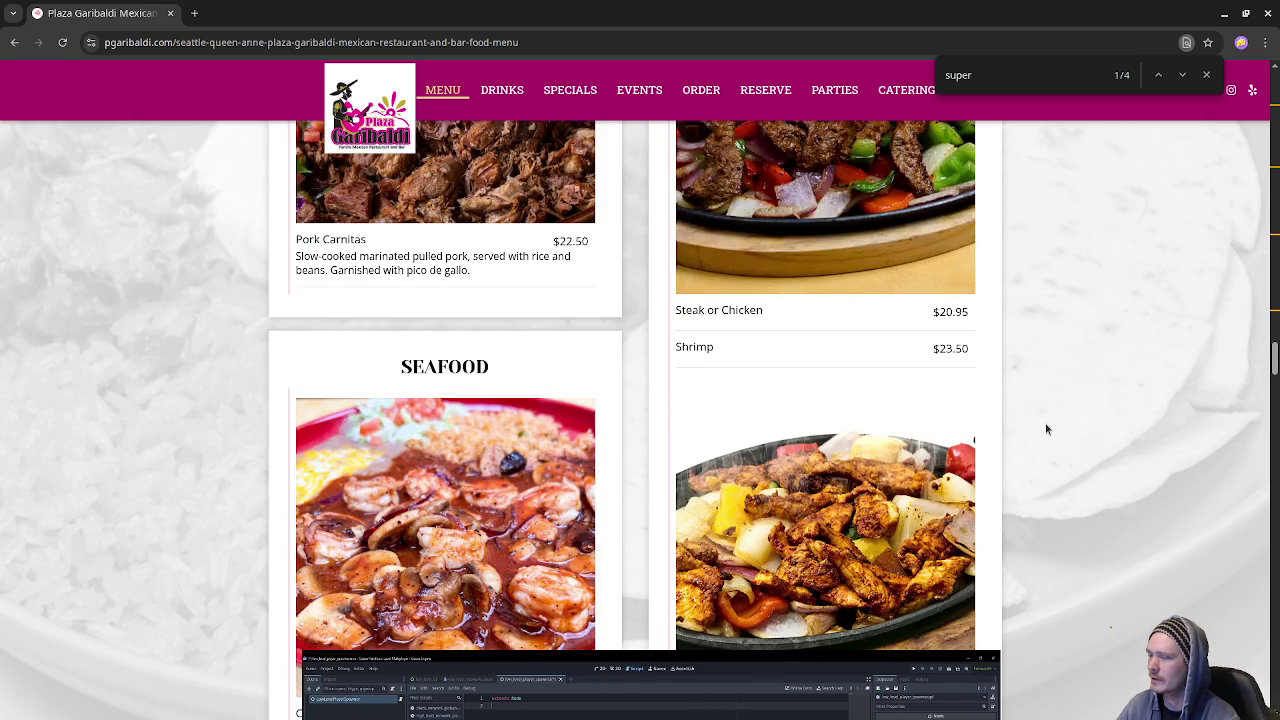
scroll(1047, 430, "down", 2)
scroll(1047, 430, "down", 2)
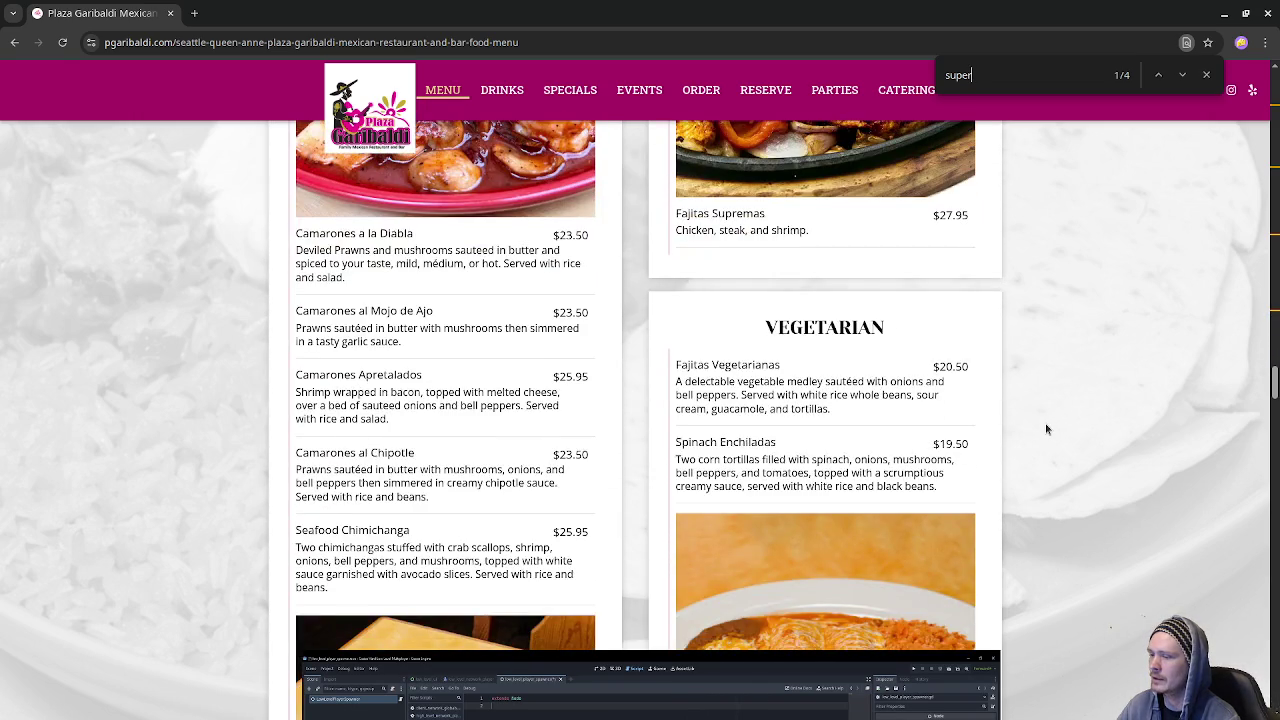
scroll(1047, 430, "down", 3)
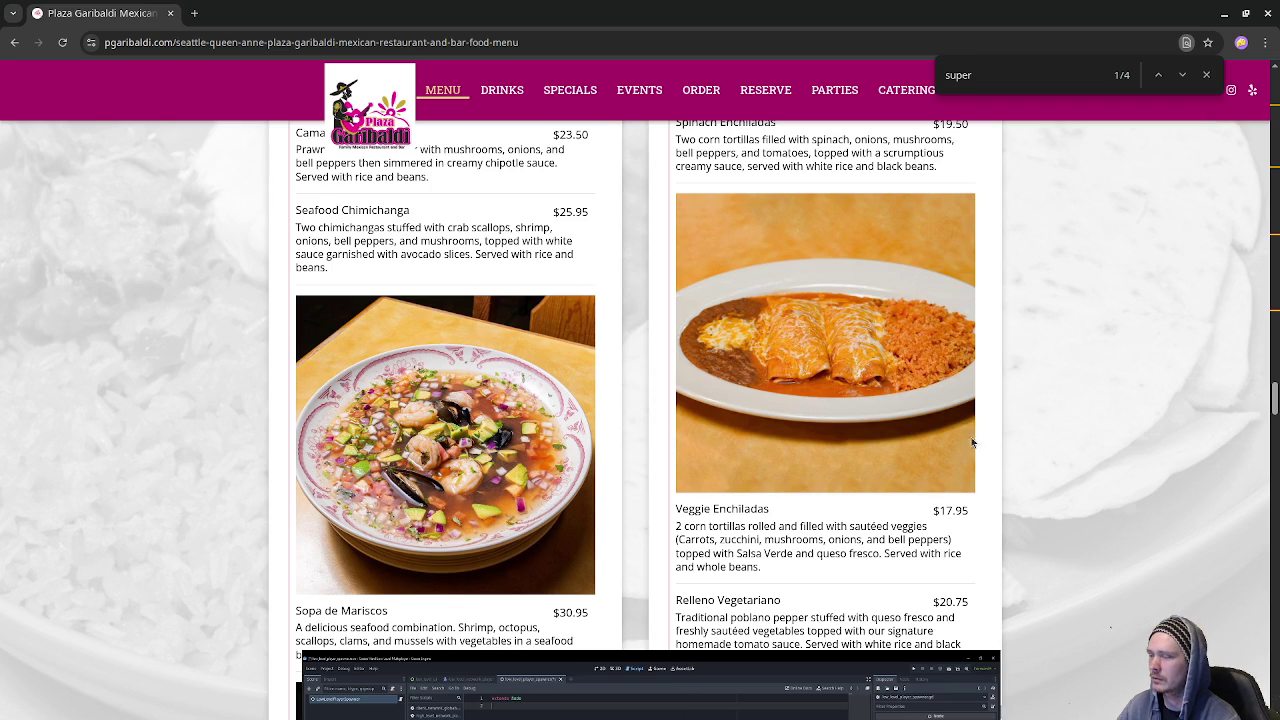
scroll(1007, 457, "down", 2)
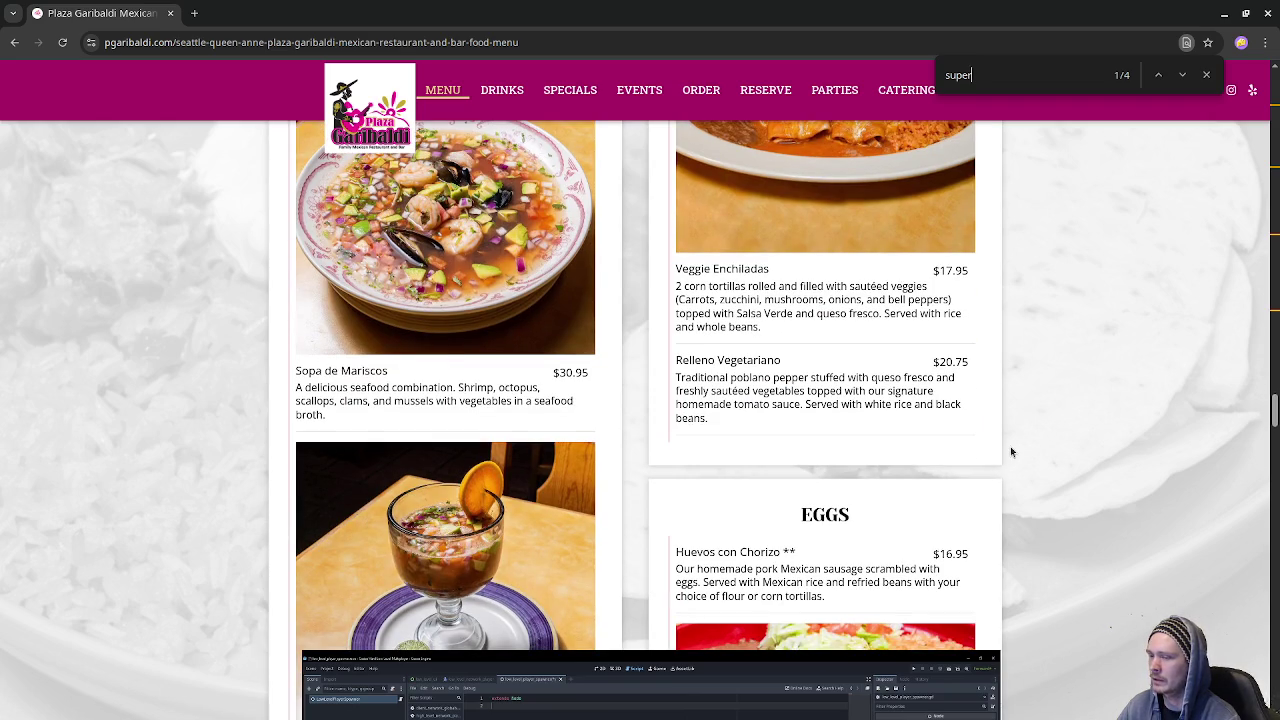
scroll(1010, 452, "down", 4)
scroll(1010, 452, "down", 7)
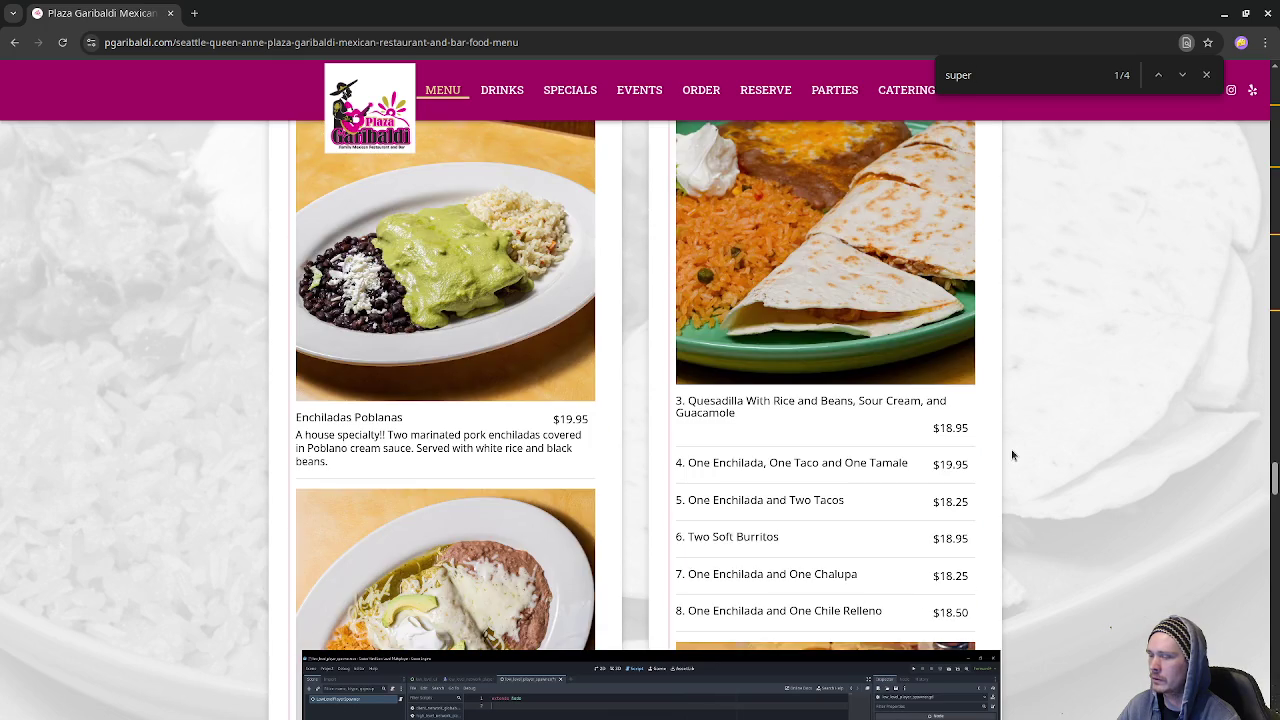
scroll(1012, 456, "down", 3)
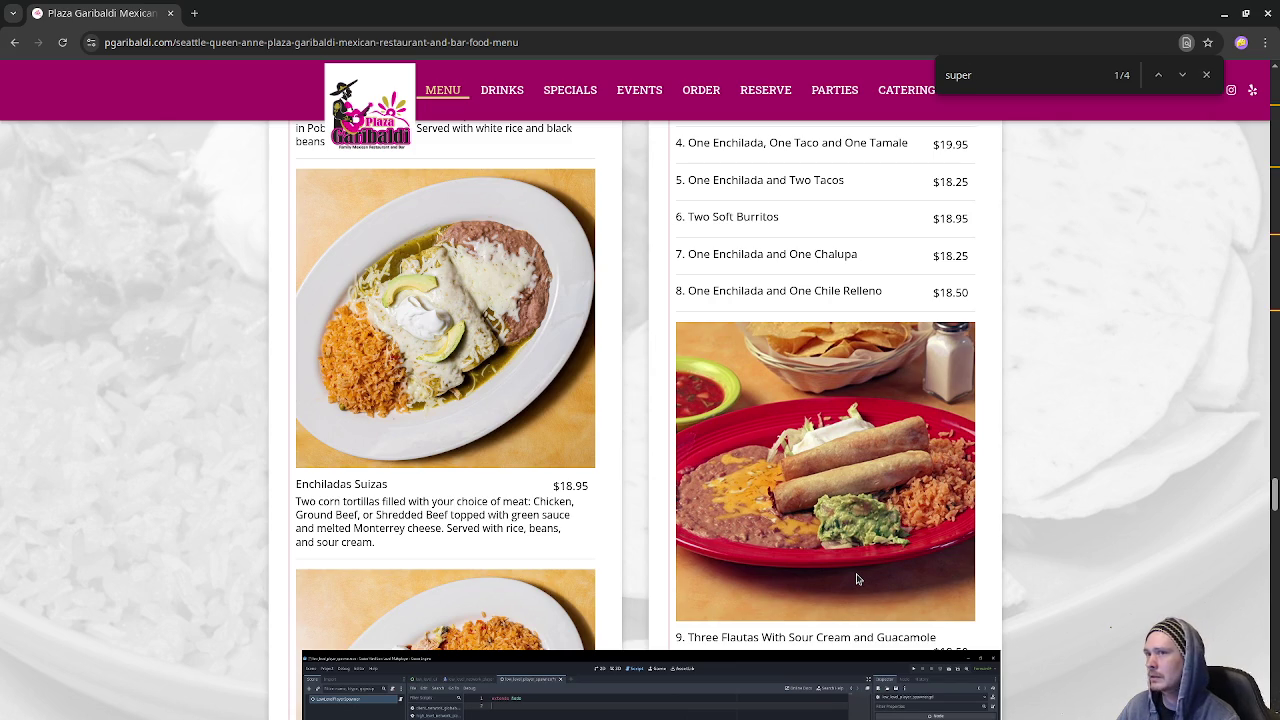
left_click(166, 14)
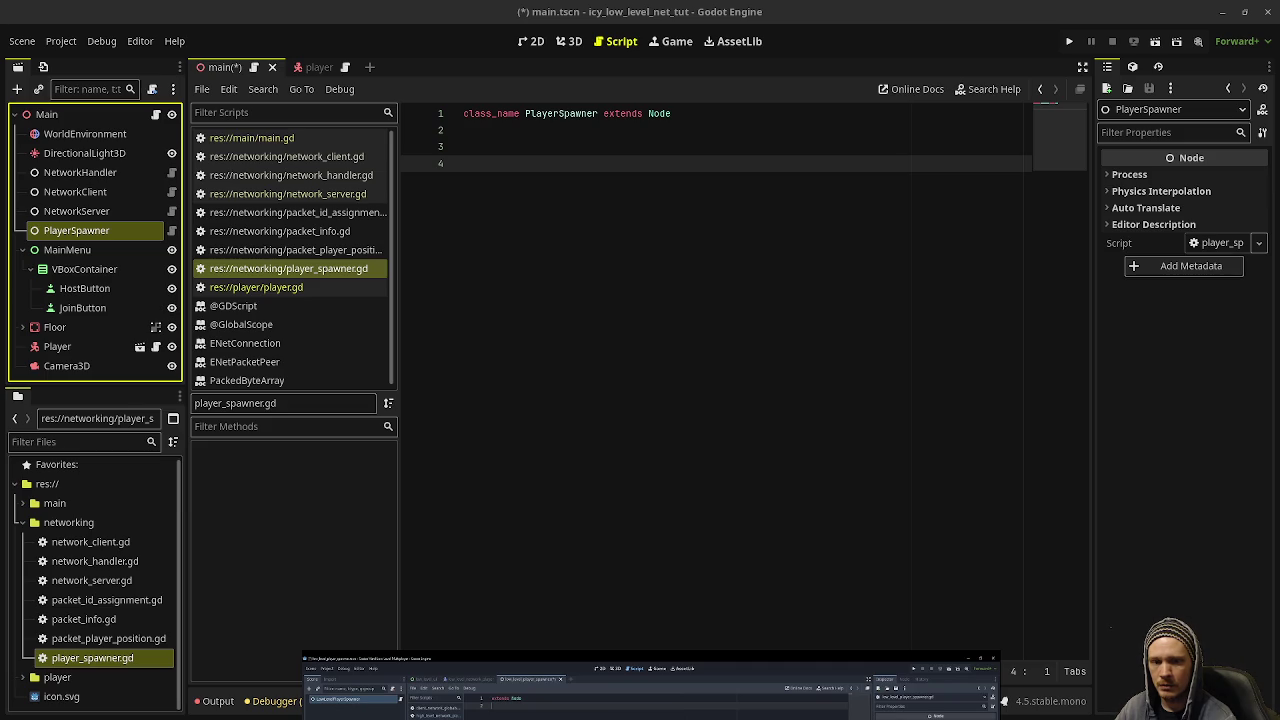
- Switch to Chrome's 'takoyaki seattle' search results
key("alt+Tab")
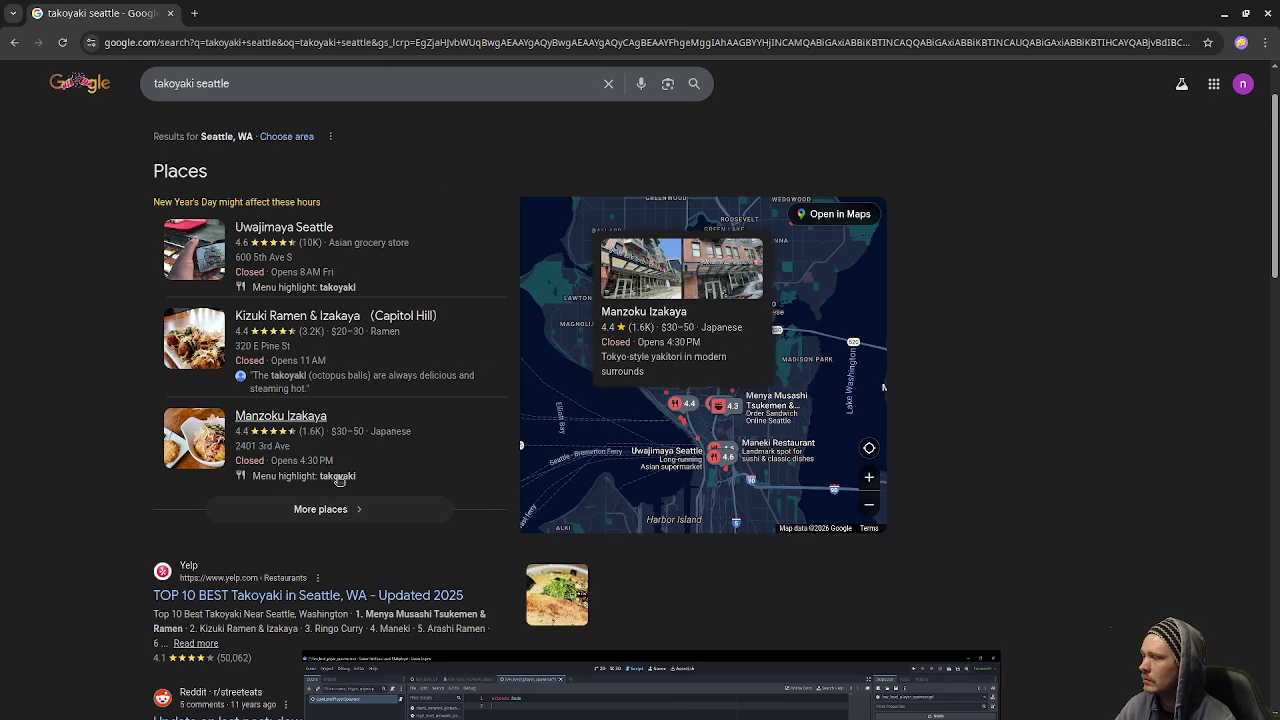
- View the Kizuki Ramen & Izakaya listing's rating and menu highlights, then return to Godot
scroll(340, 480, "down", 1)
scroll(348, 440, "up", 2)
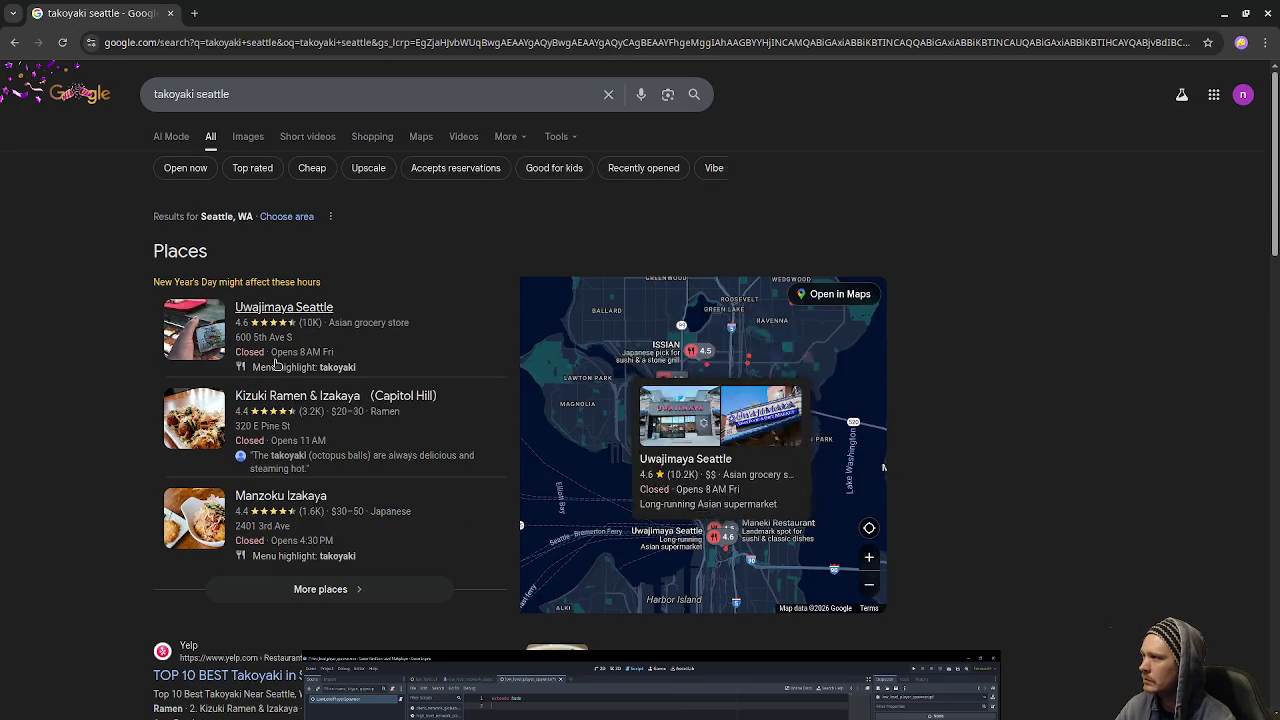
left_click(322, 398)
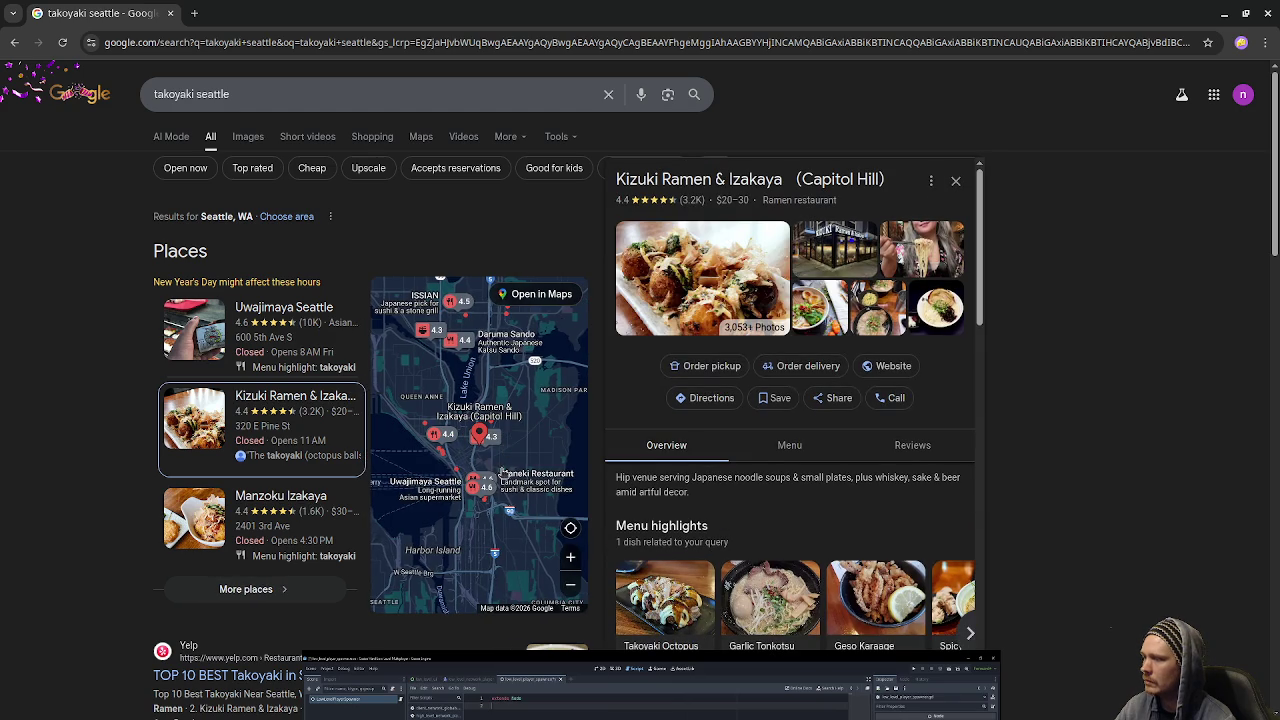
scroll(465, 440, "up", 4)
mouse_move(517, 451)
scroll(517, 451, "down", 3)
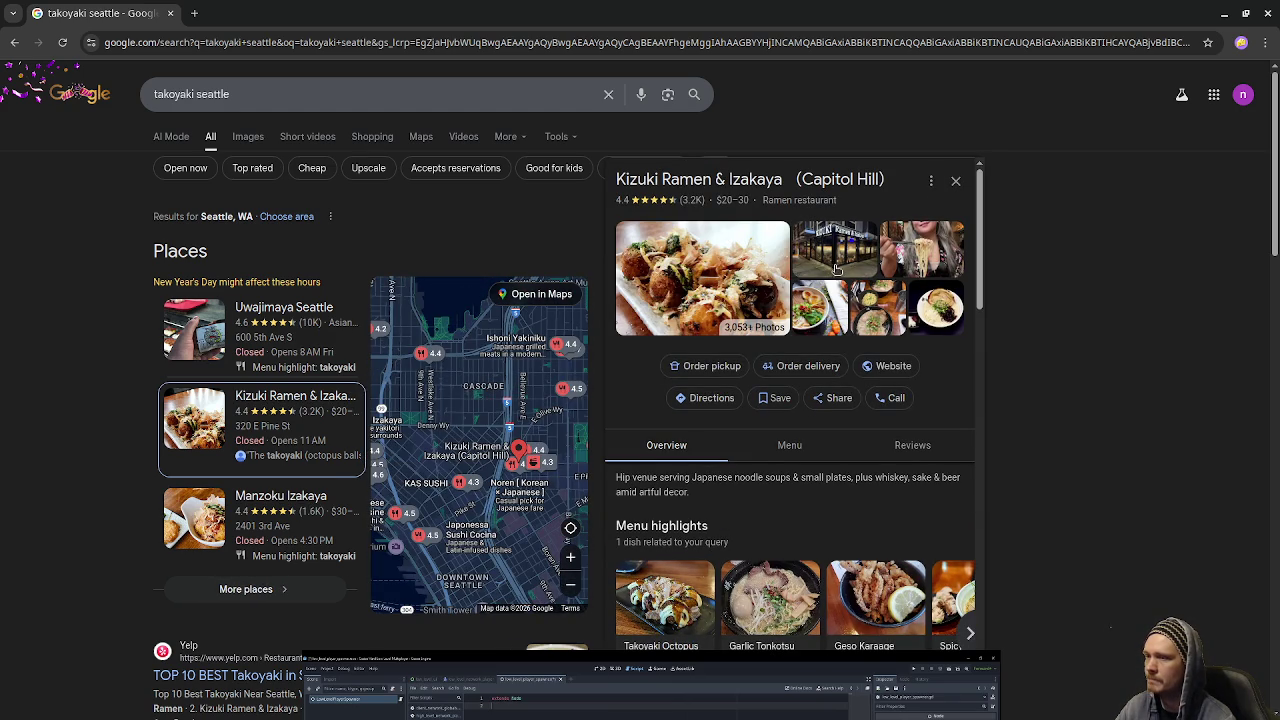
scroll(765, 500, "down", 3)
scroll(771, 493, "down", 1)
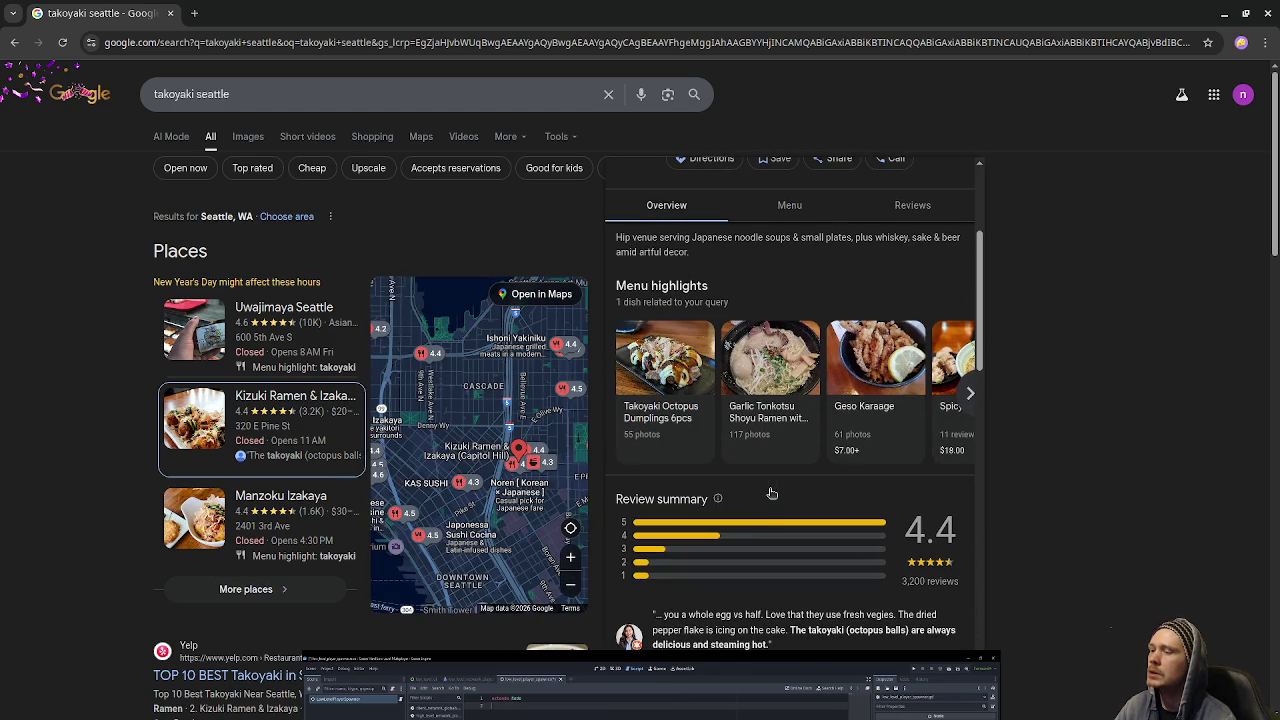
scroll(770, 494, "up", 3)
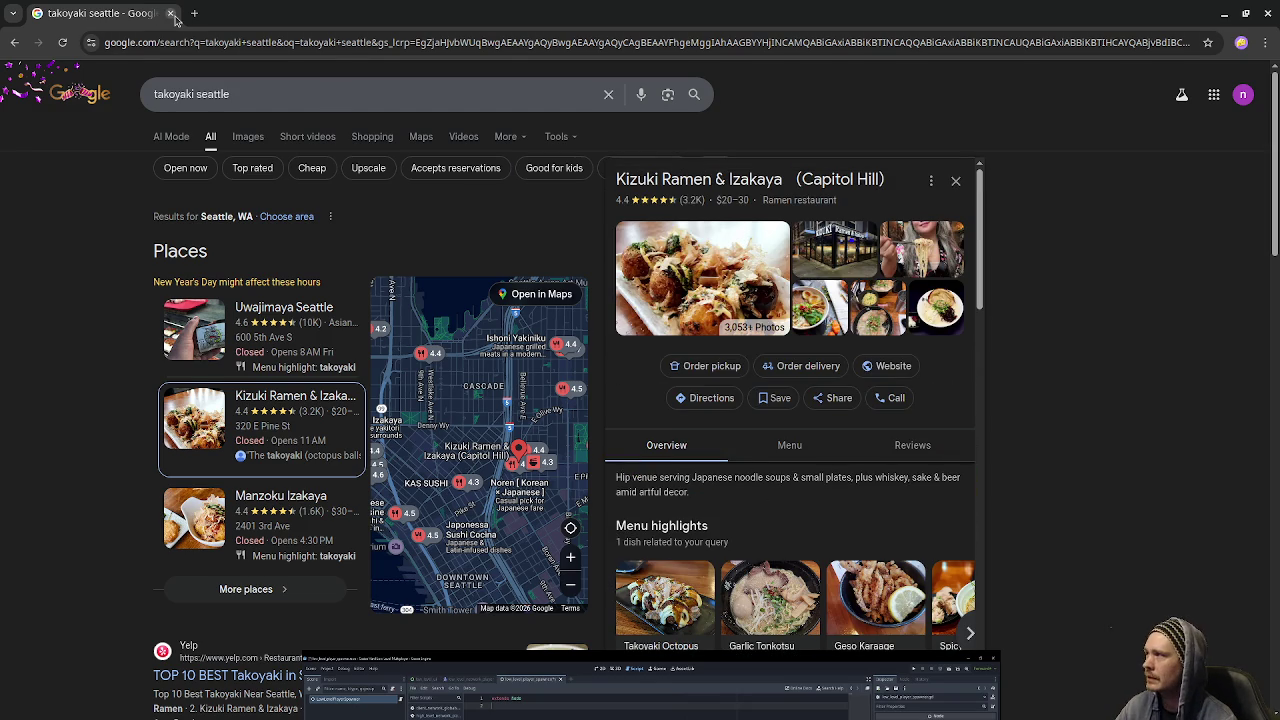
key("alt+Tab")
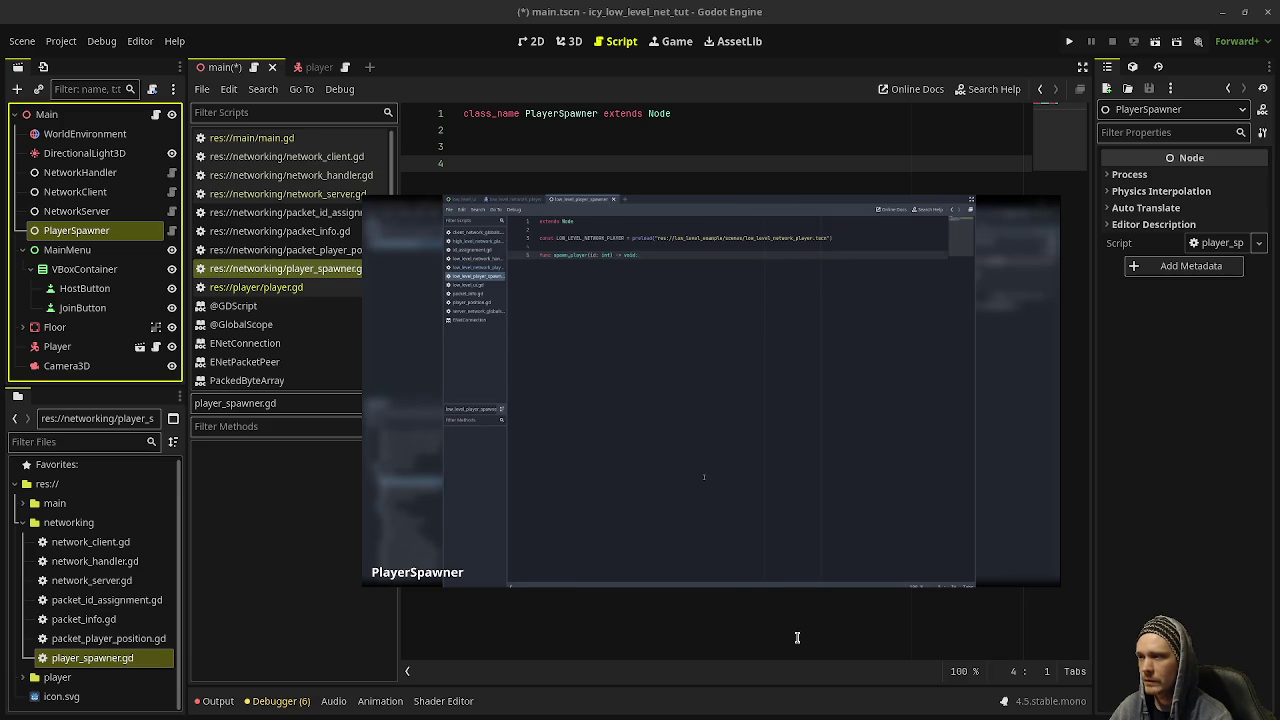
- Bring up player_spawner.gd in Godot, declaring class_name PlayerSpawner extends Node
mouse_move(729, 582)
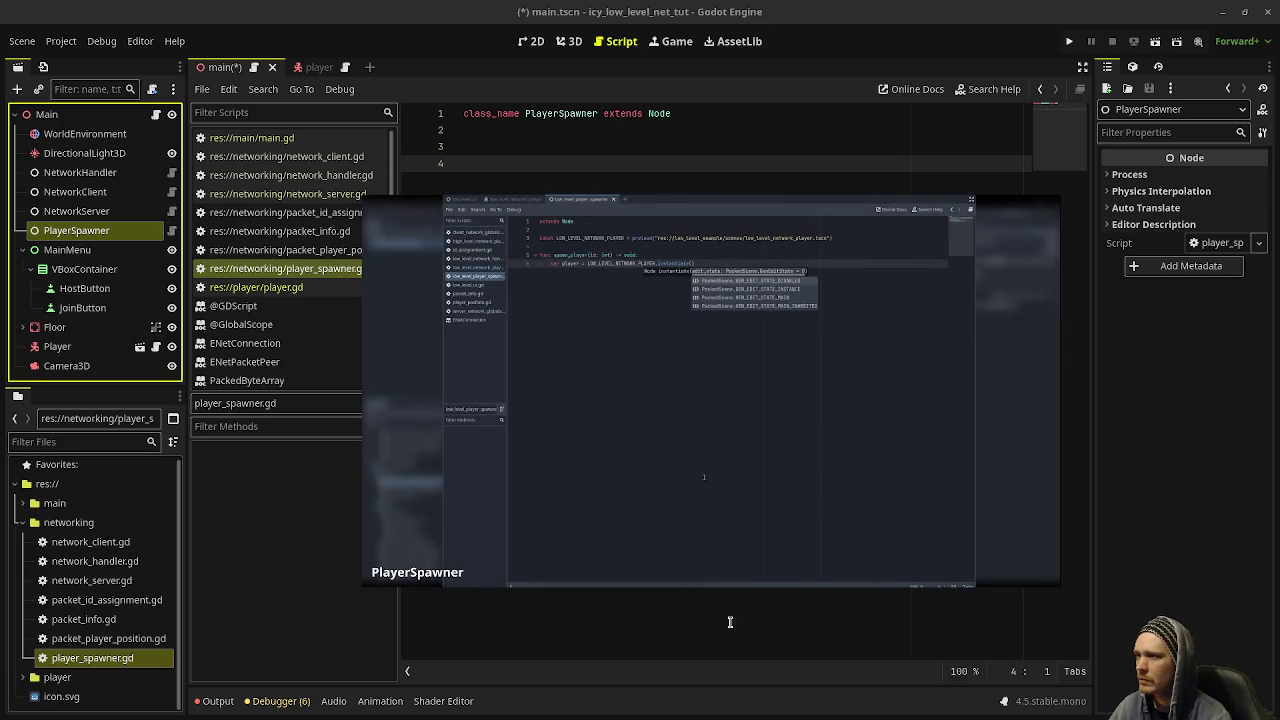
- On line 4, add const PLAYER_SCENE = preload("res://networking/player_spawner.gd")
left_click_drag(646, 327, 626, 408)
left_click(643, 186)
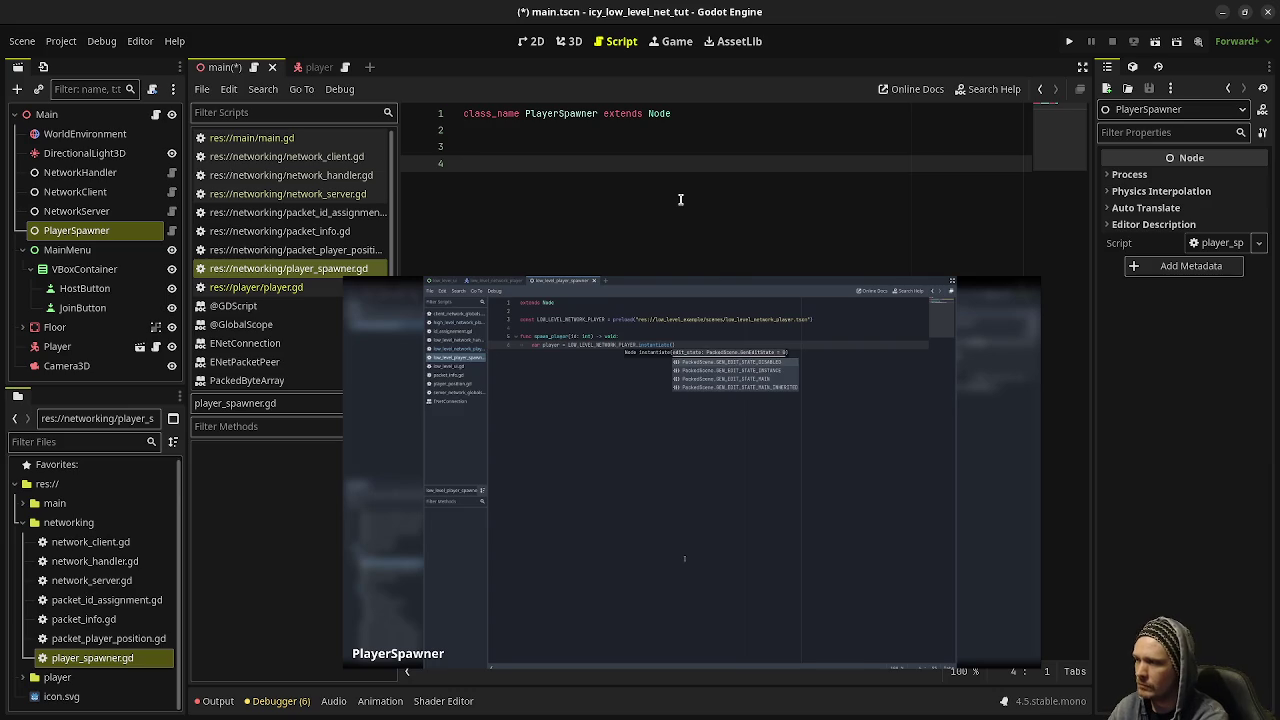
type("const ")
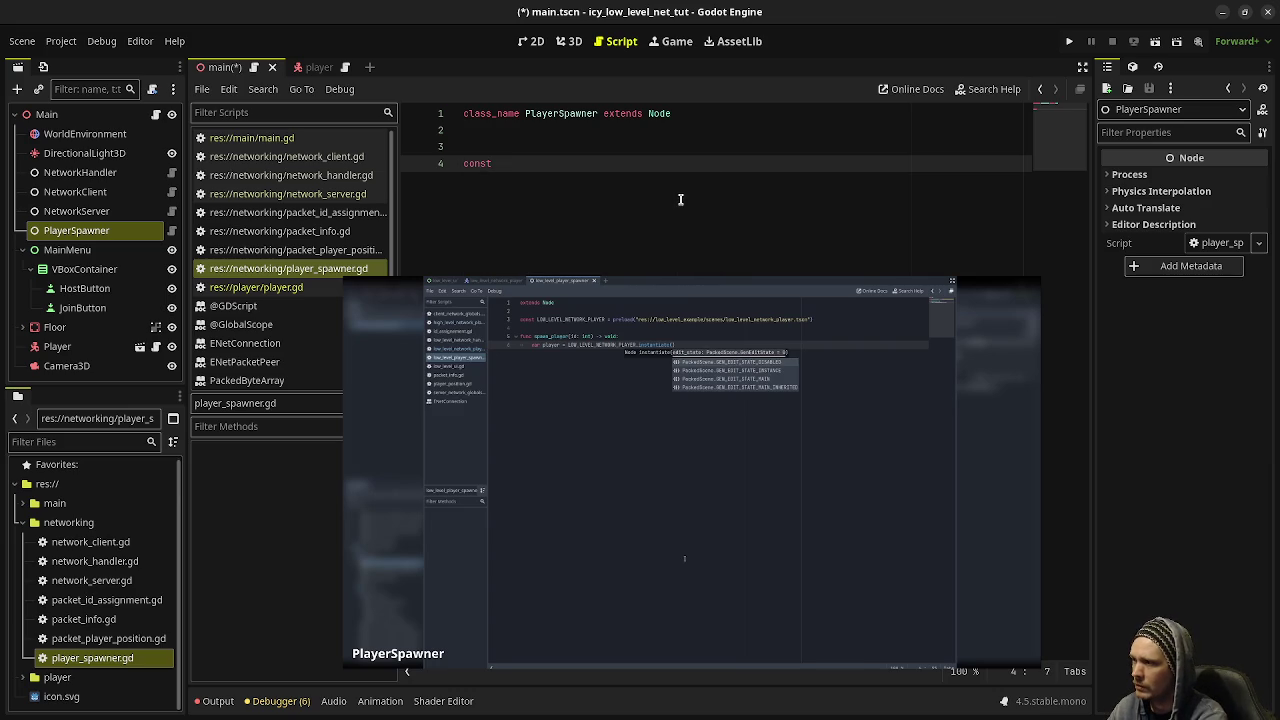
type("PLAYER_P")
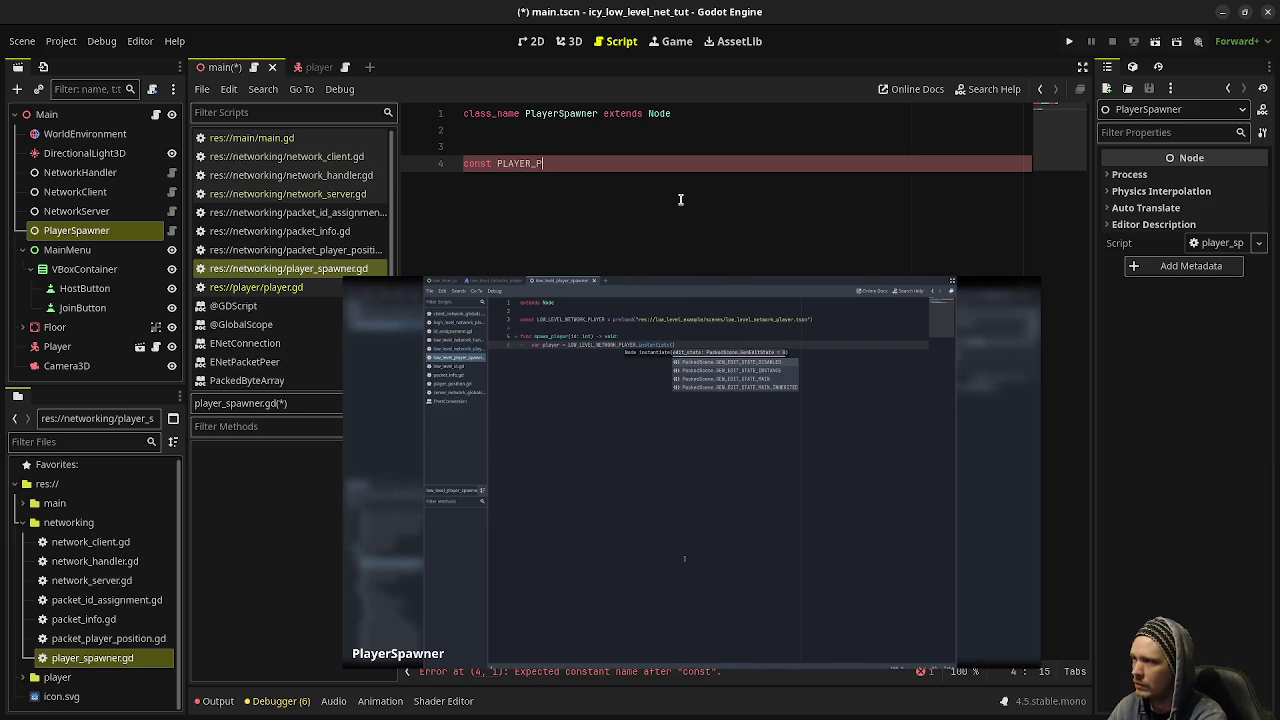
key("BackSpace")
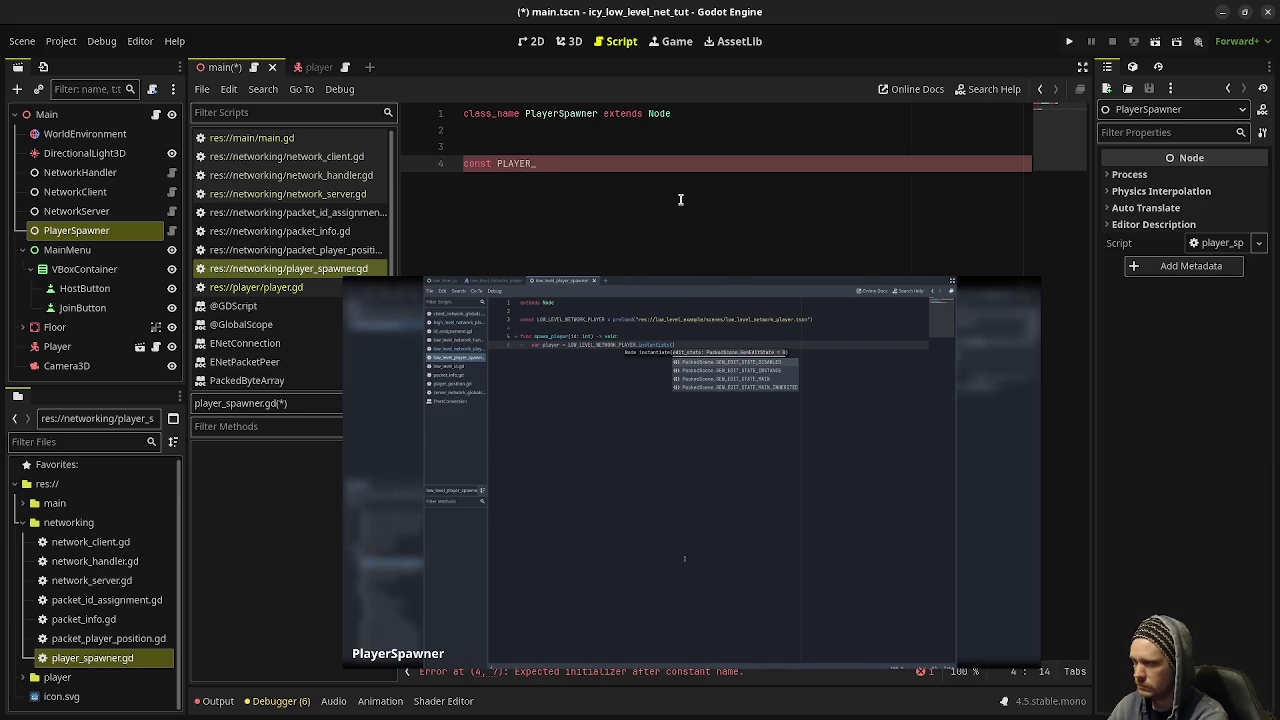
type("SCENE")
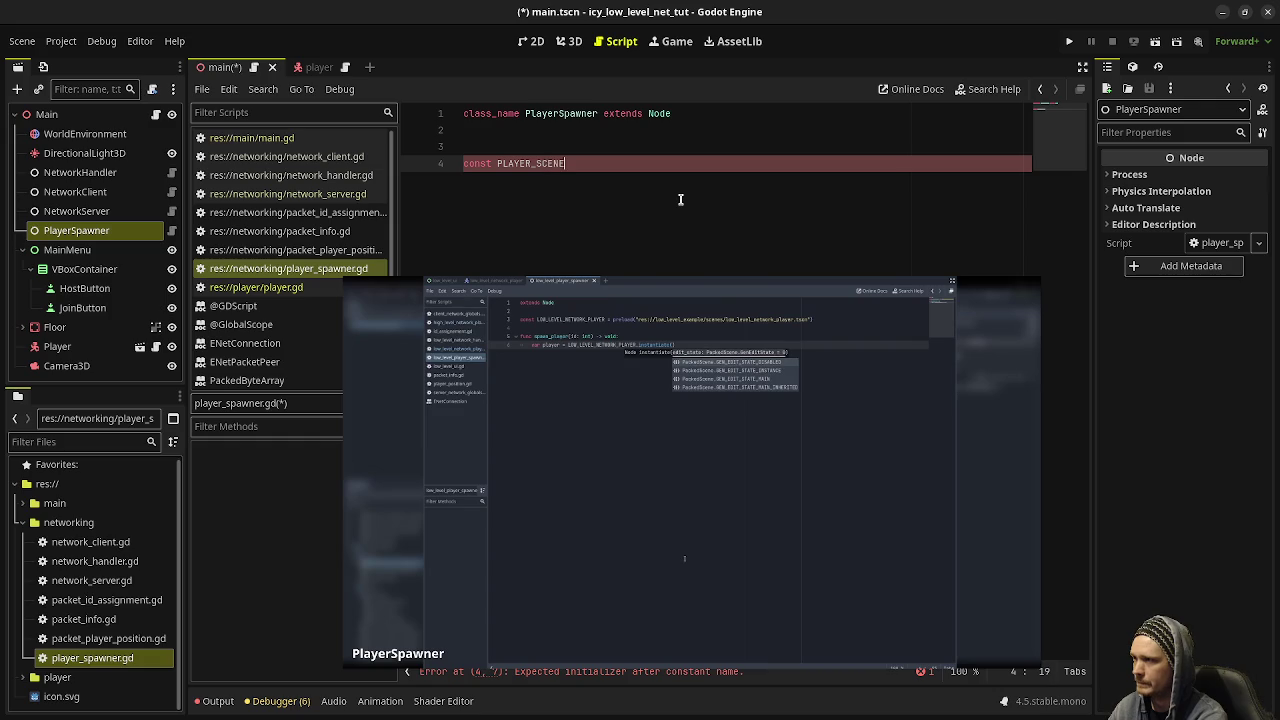
type(" = preload(")
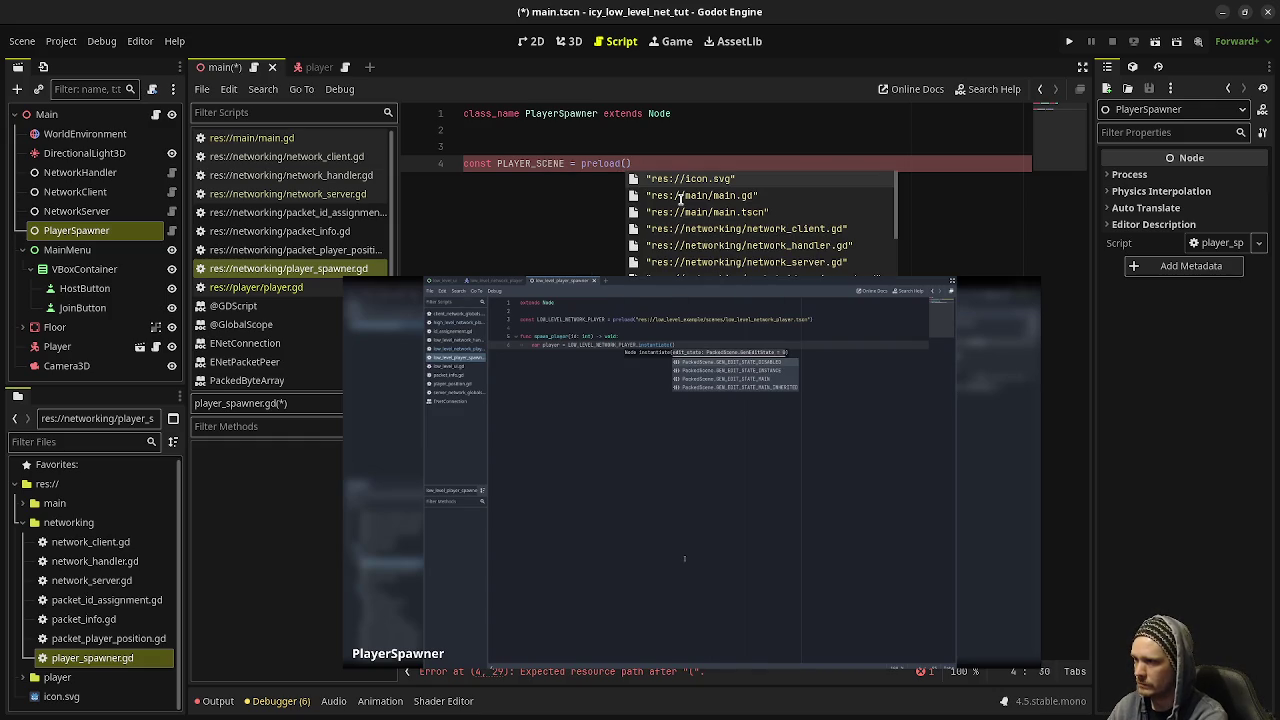
key("Down")
key("Down")
key("Down")
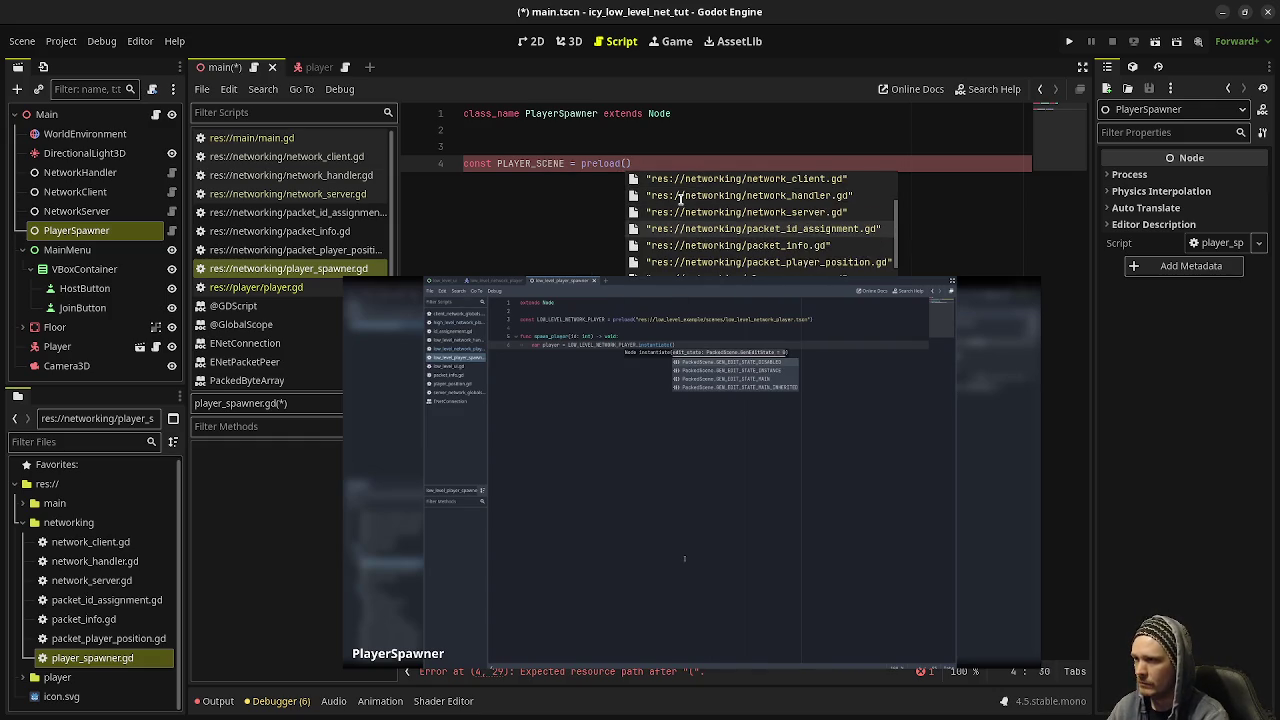
key("Down")
key("Return")
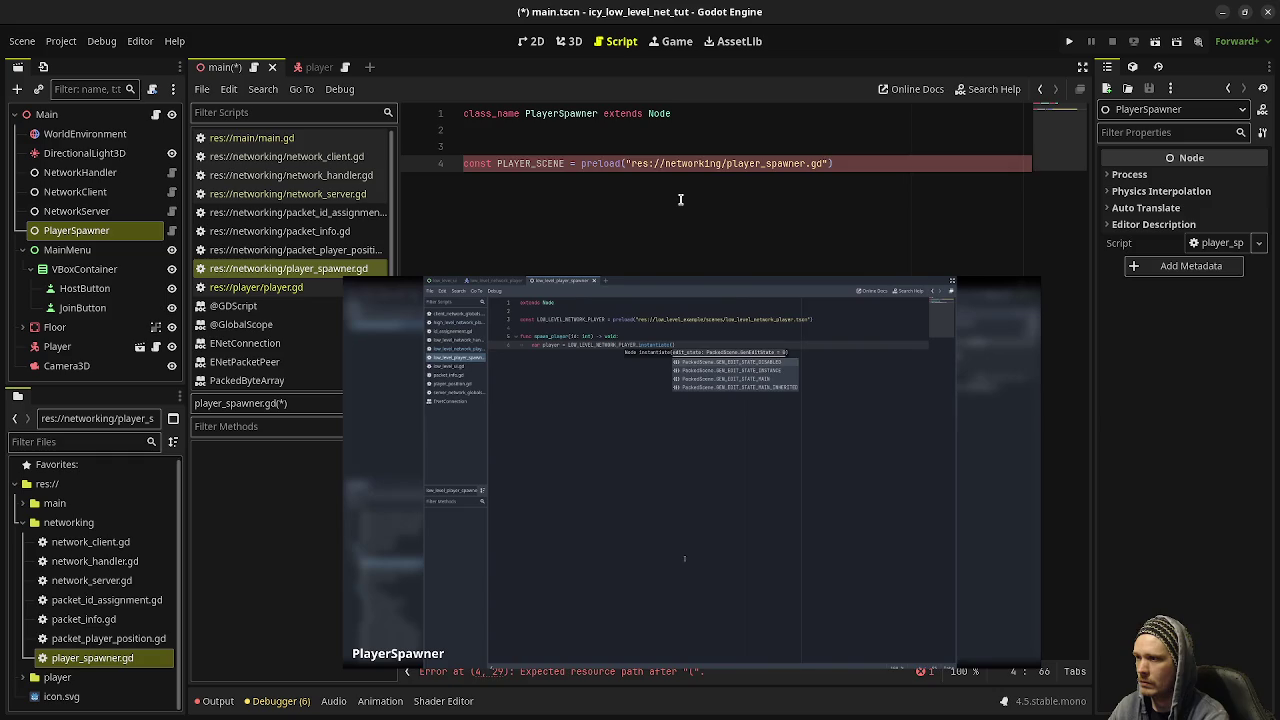
key("End")
key("Return")
key("Return")
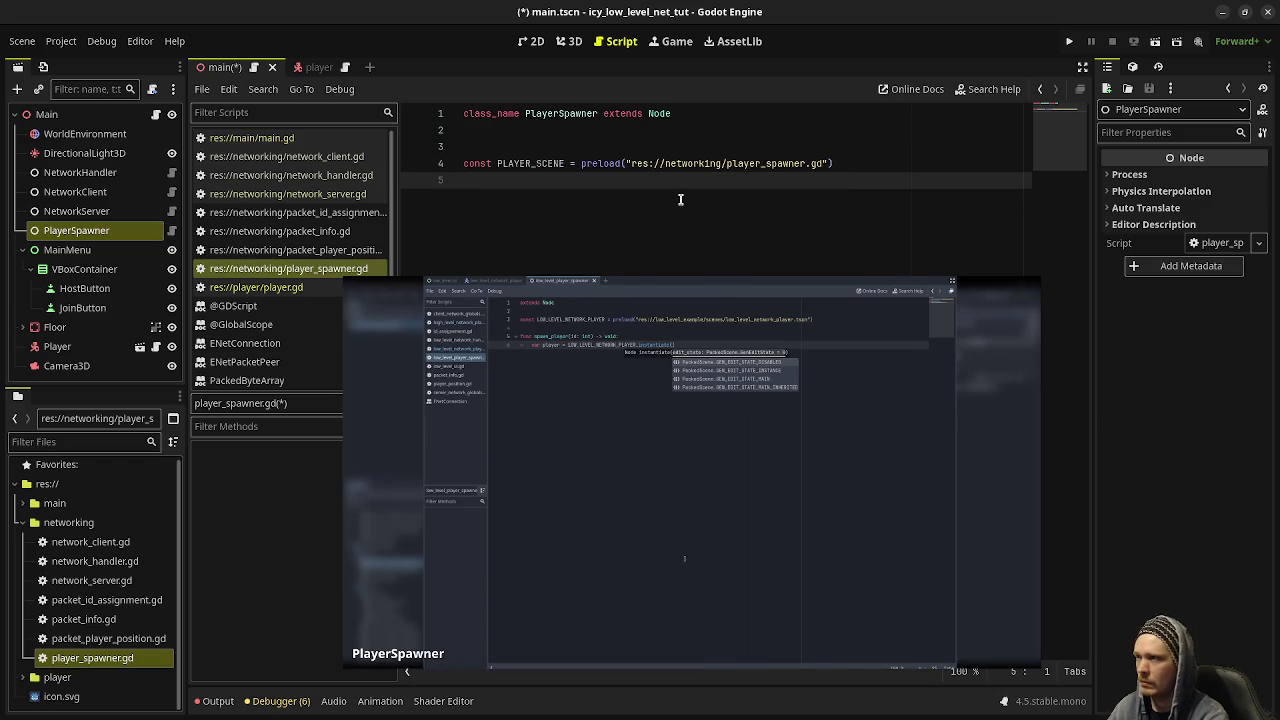
- Write func spawn_player(id: int) -> void: with an unfinished var player = PLAYER_SCENE.i line
type("func spaw")
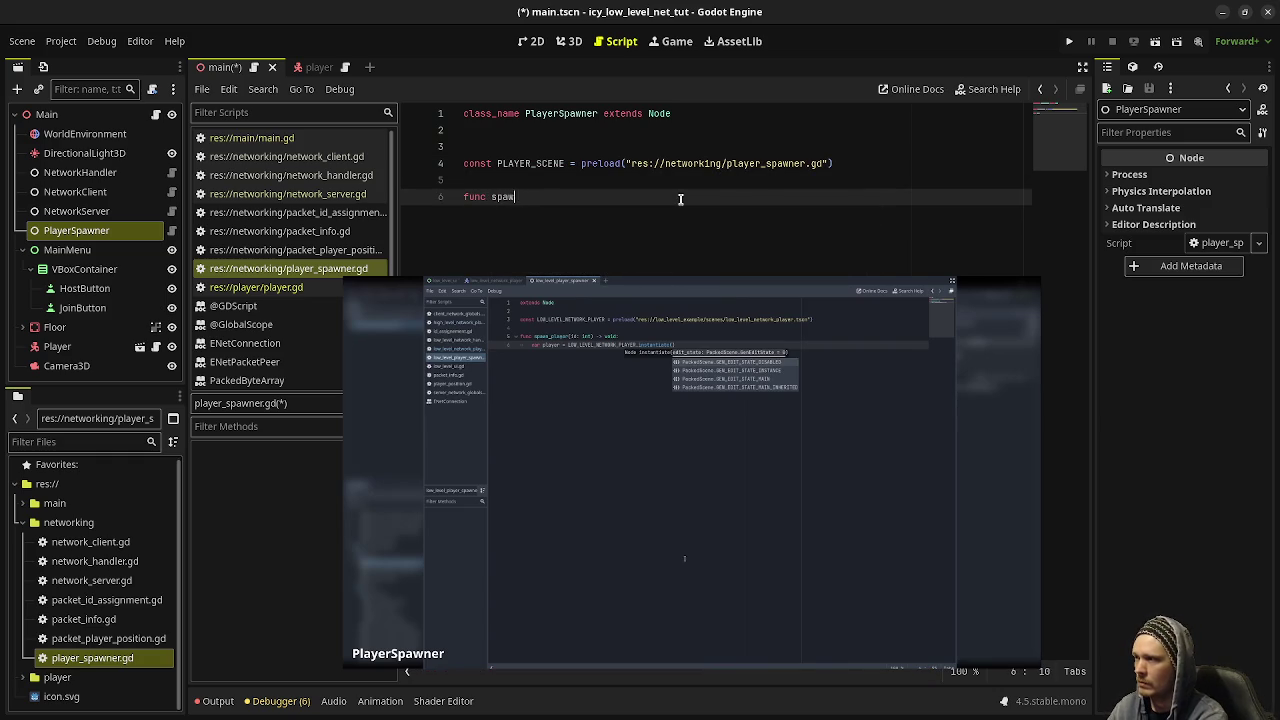
type("n_player(id: in")
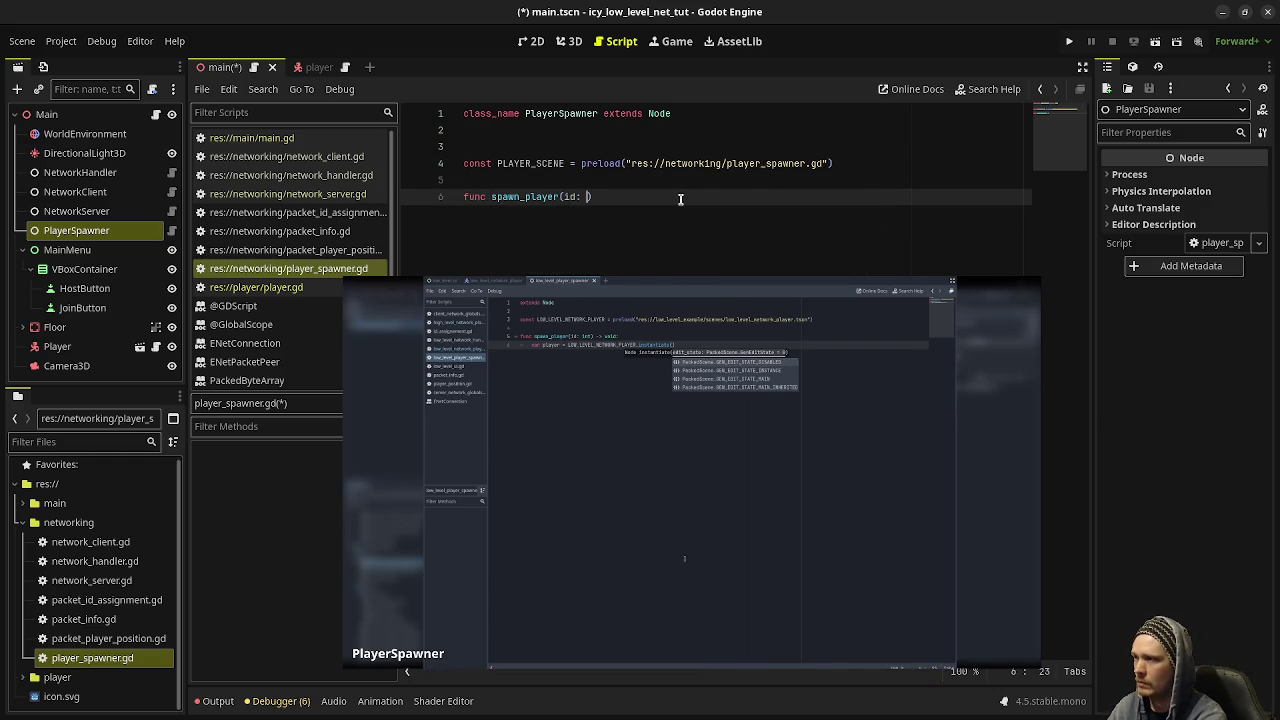
type("t) -> void:")
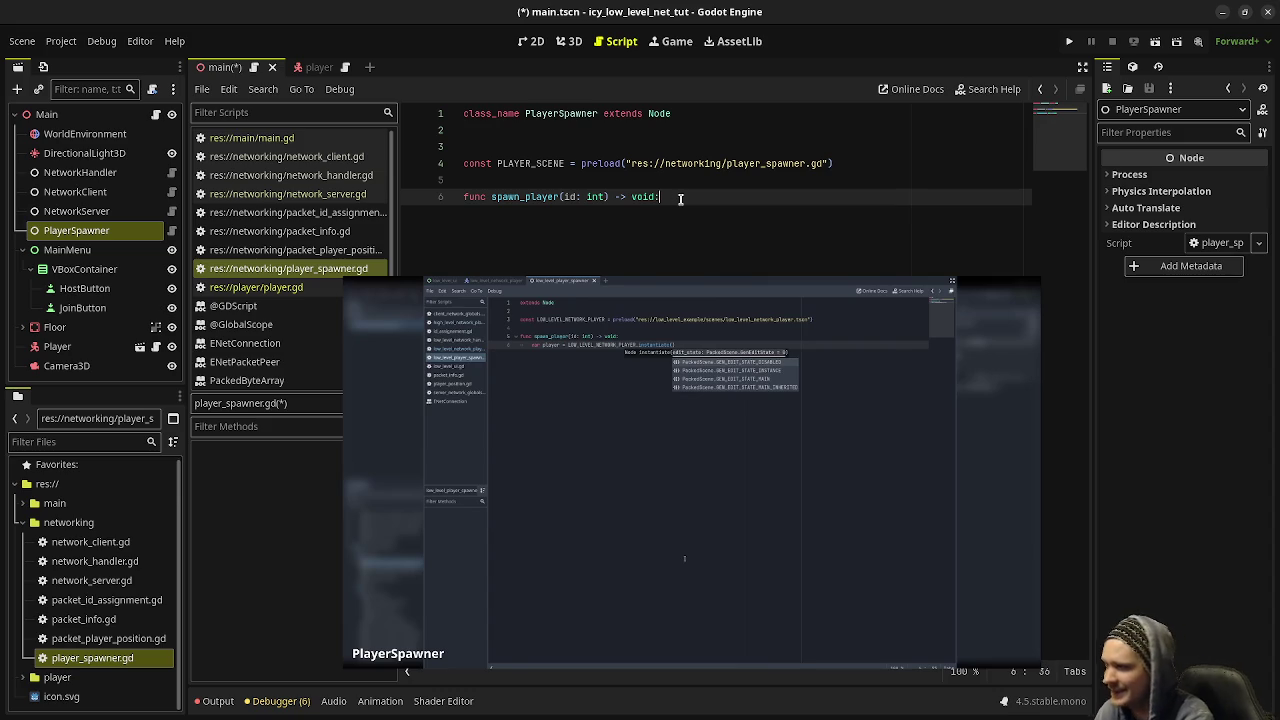
key("Return")
type("var ")
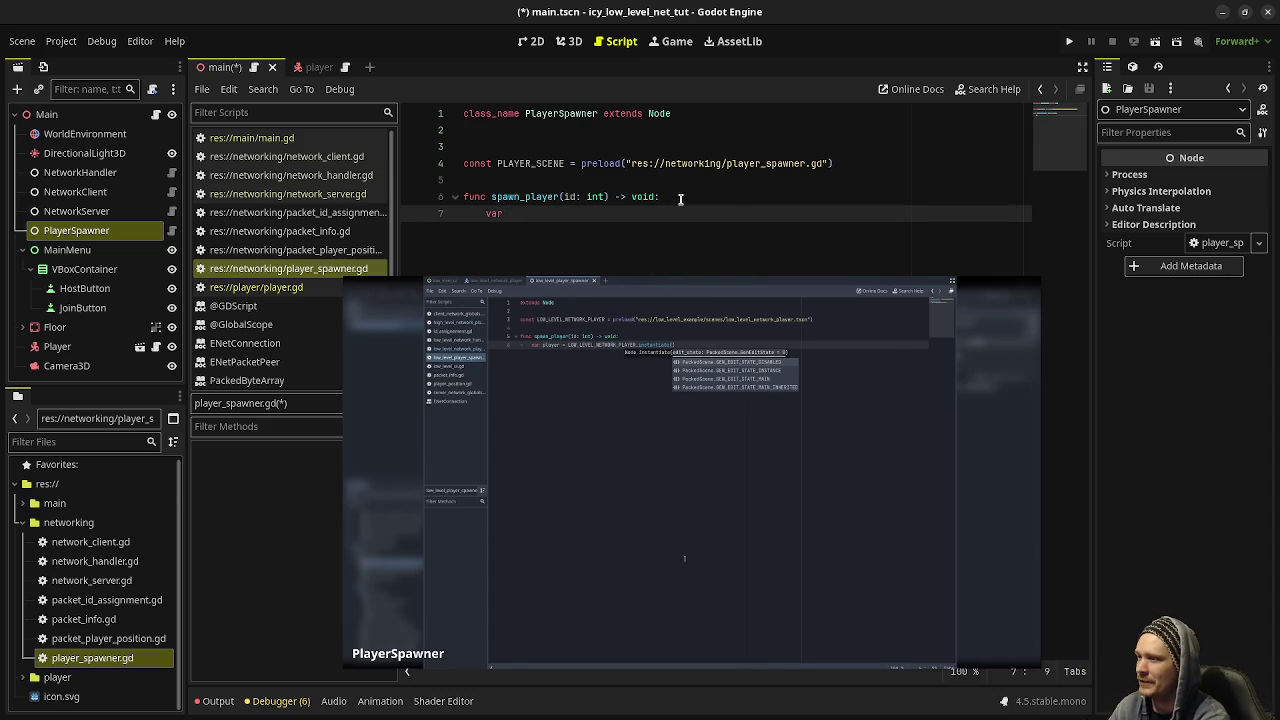
type("player = ")
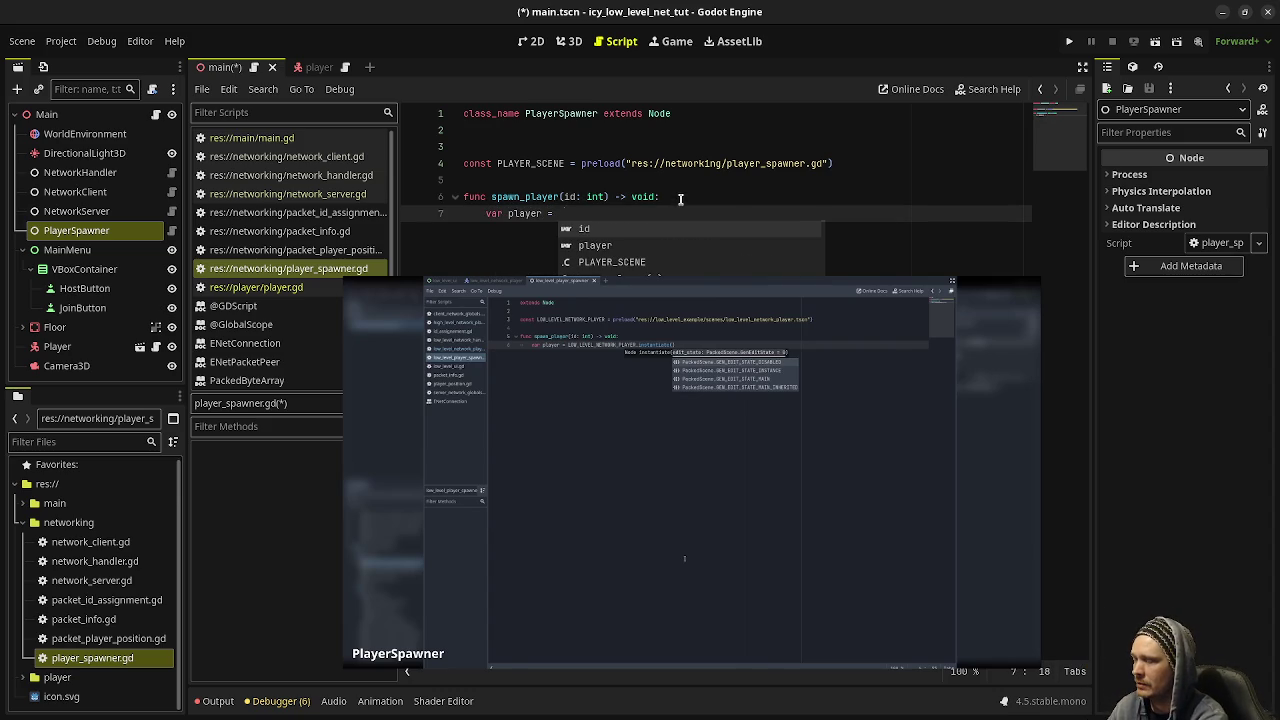
type("PLAYER_SCENE.instan")
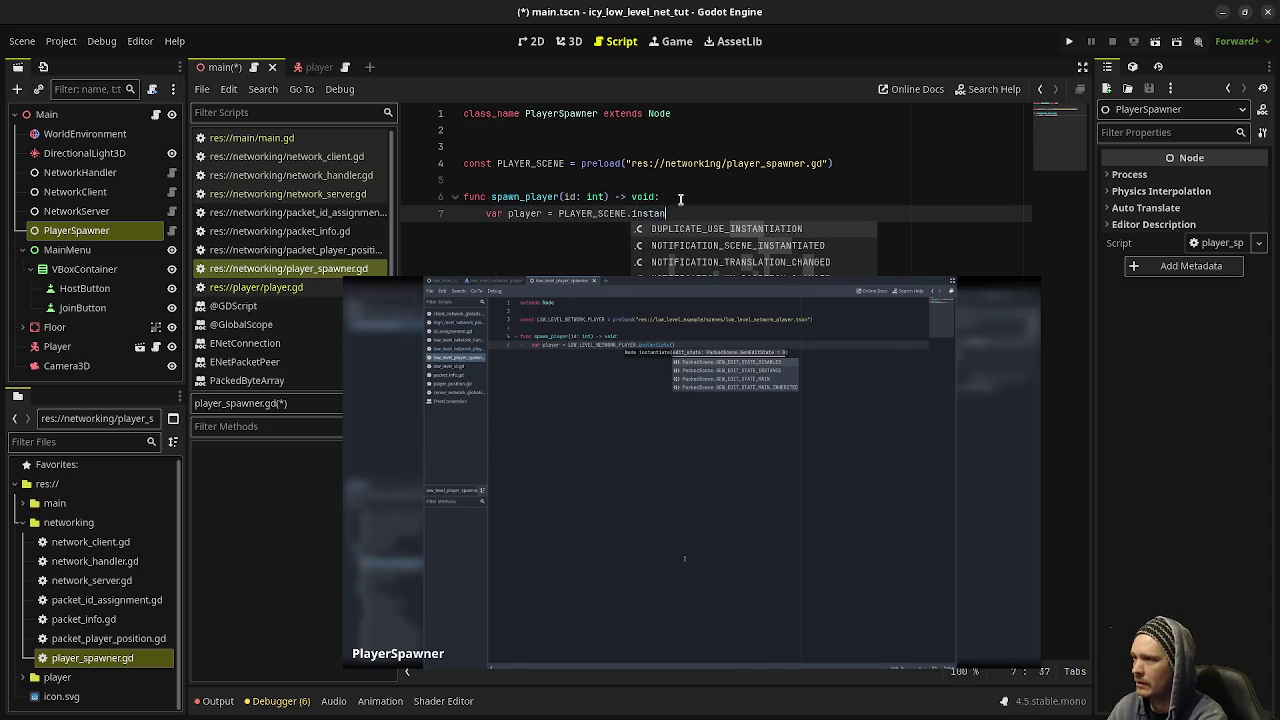
key("BackSpace")
key("BackSpace")
key("BackSpace")
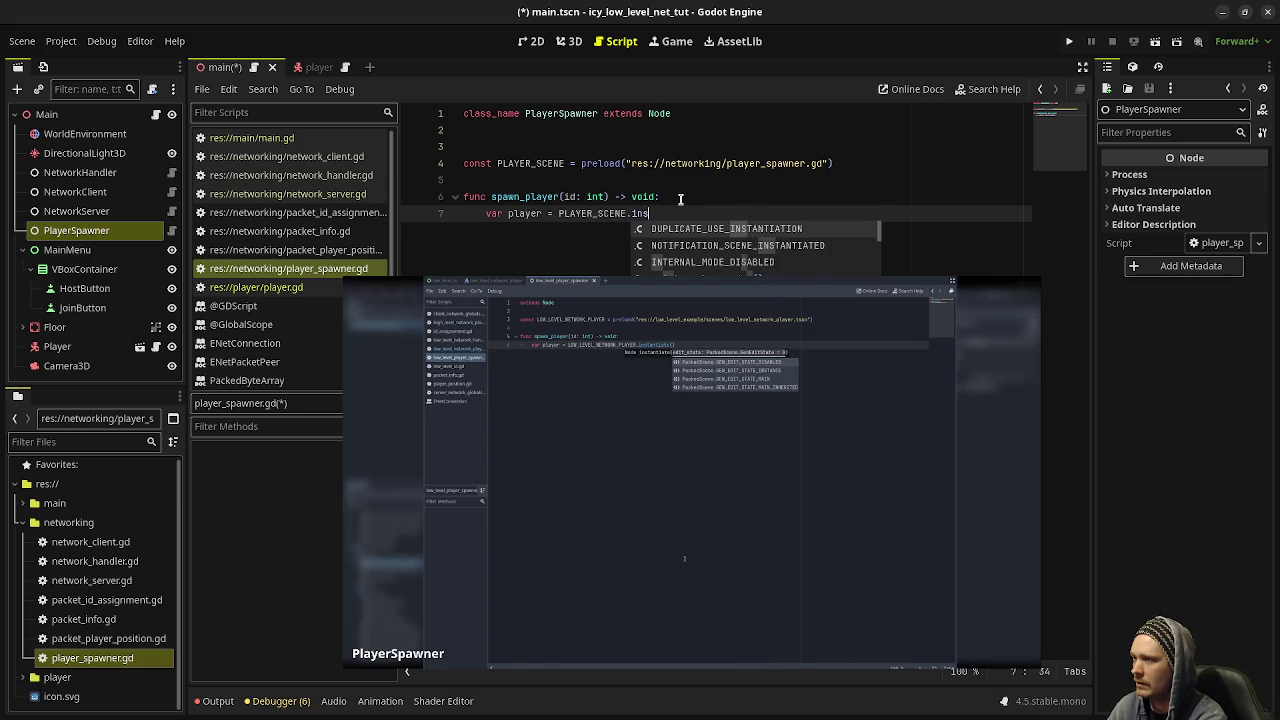
key("BackSpace")
key("BackSpace")
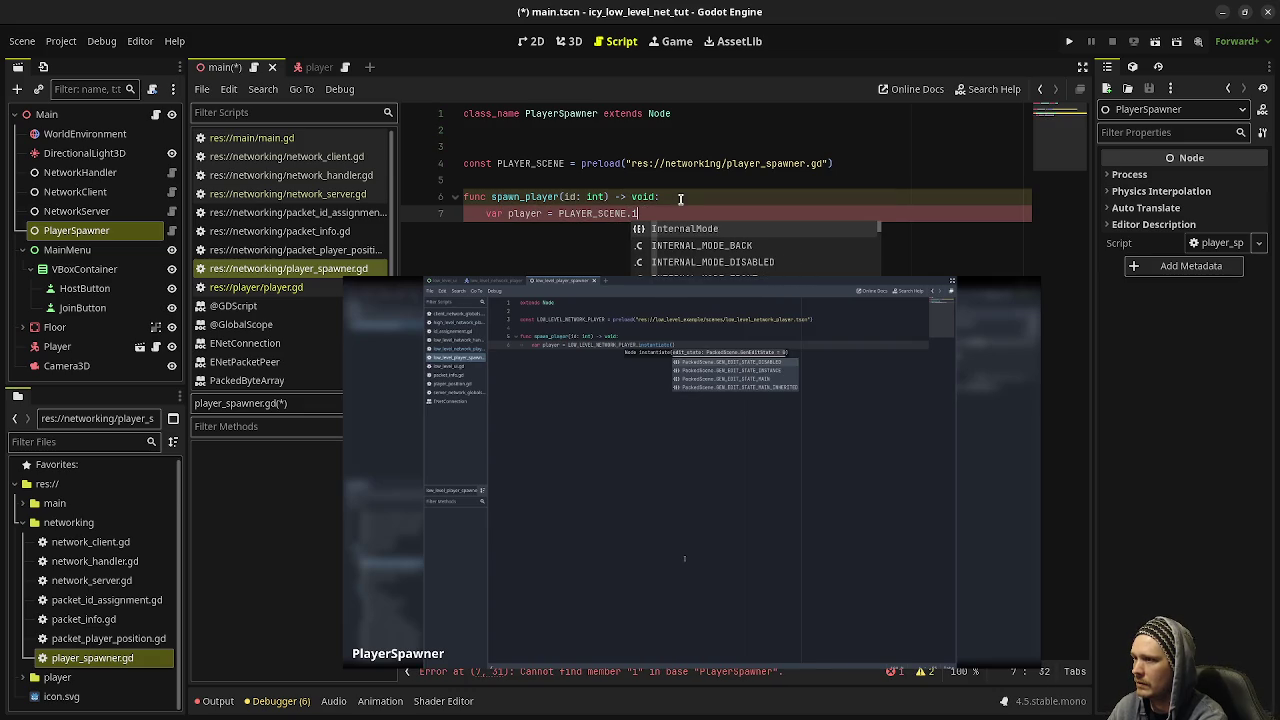
left_click(818, 163)
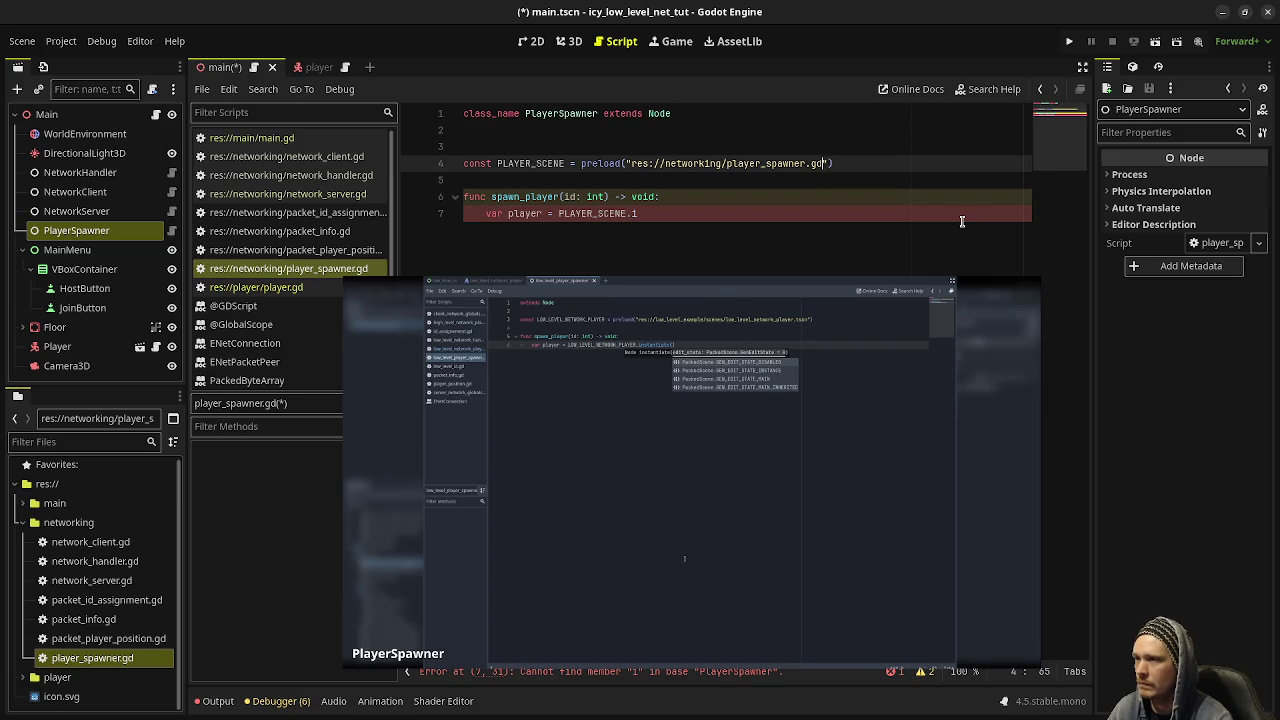
- Change the PLAYER_SCENE preload path to res://player/player.tscn
key("BackSpace")
type("tscn")
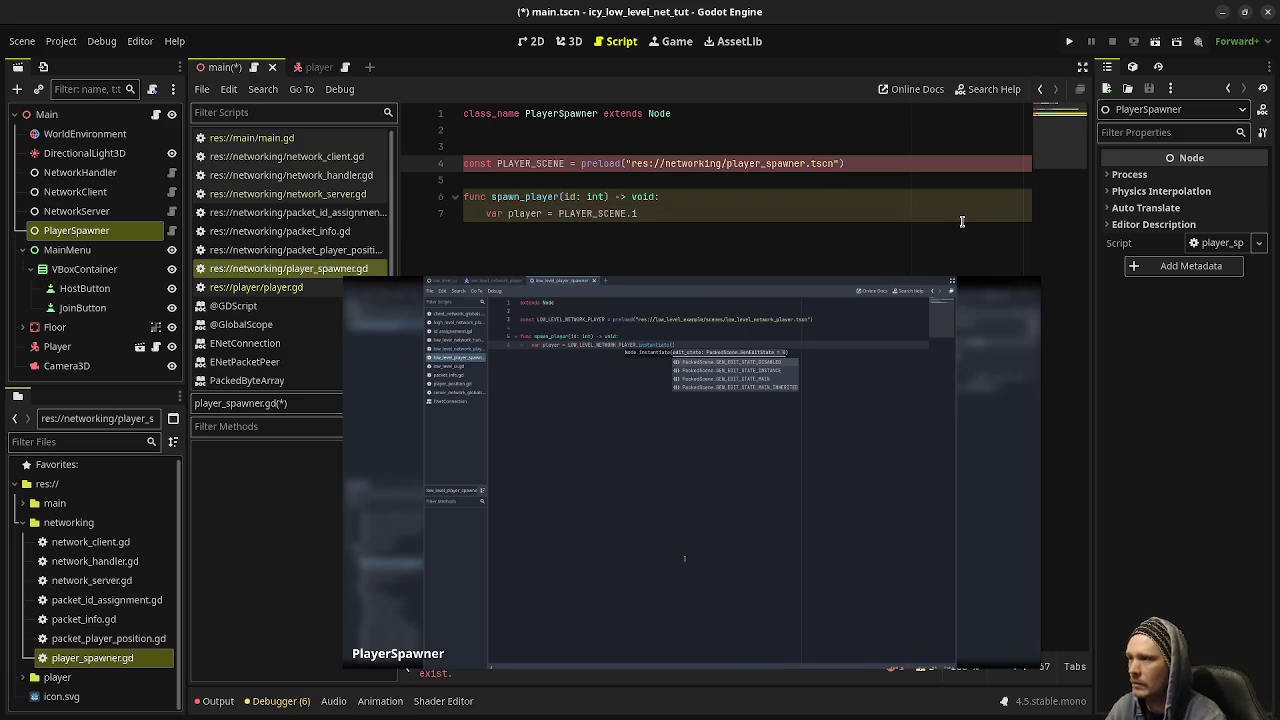
left_click(692, 213)
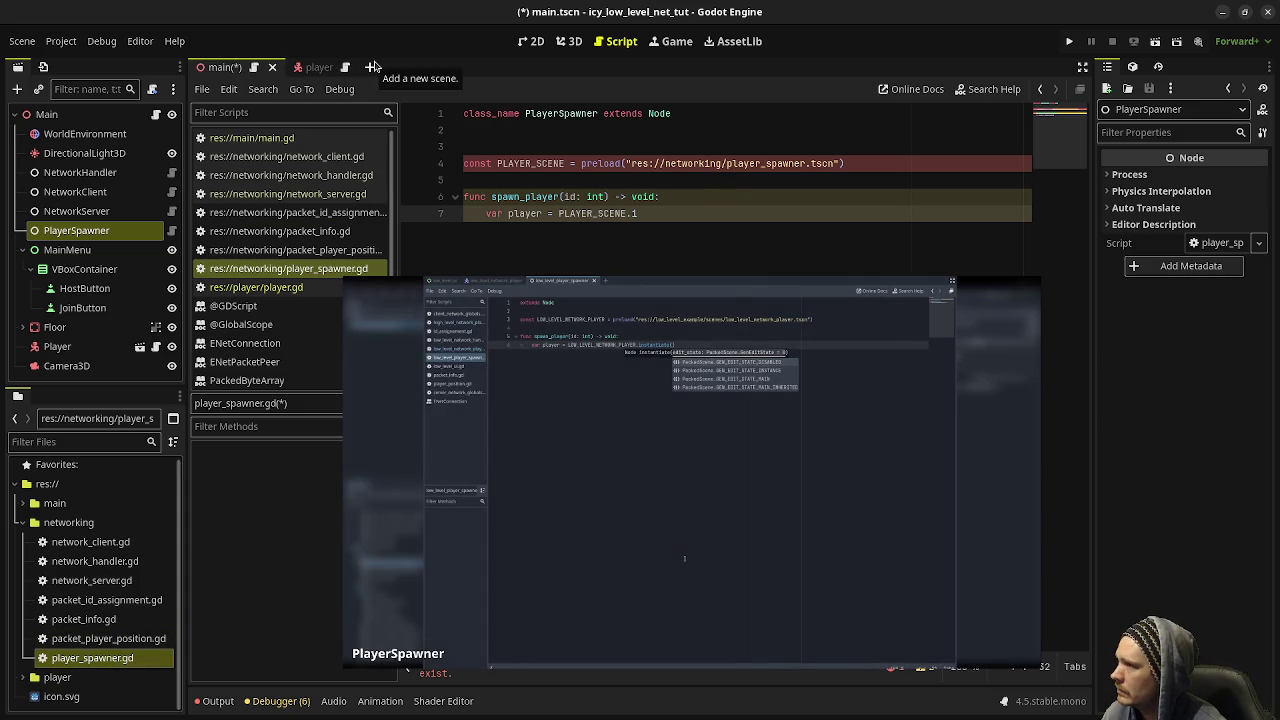
left_click(669, 153)
mouse_move(671, 157)
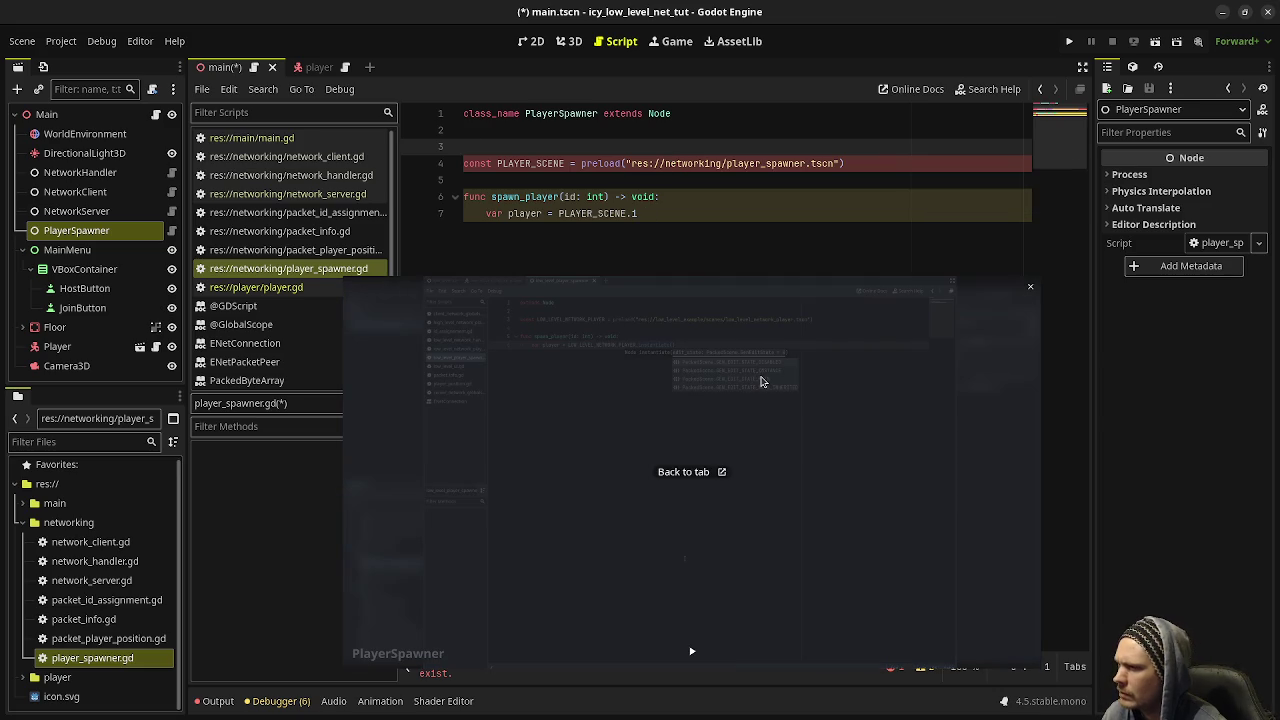
double_click(780, 164)
type("player")
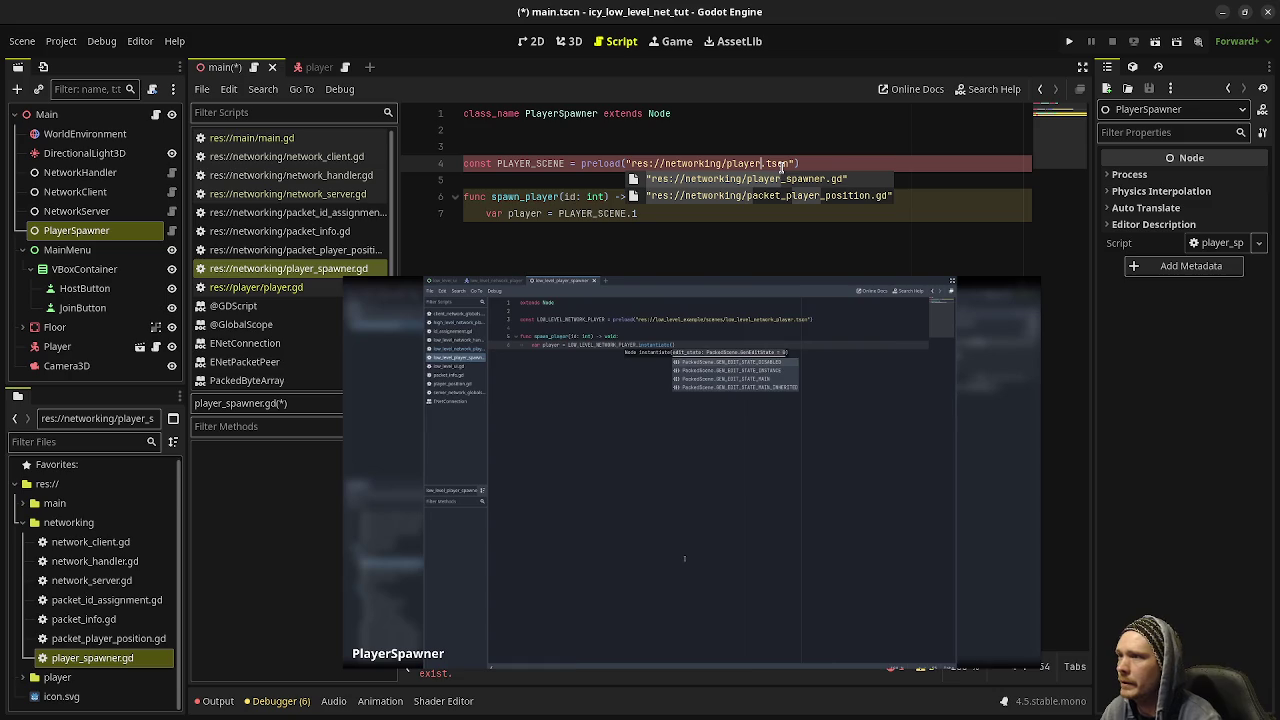
left_click_drag(665, 163, 722, 165)
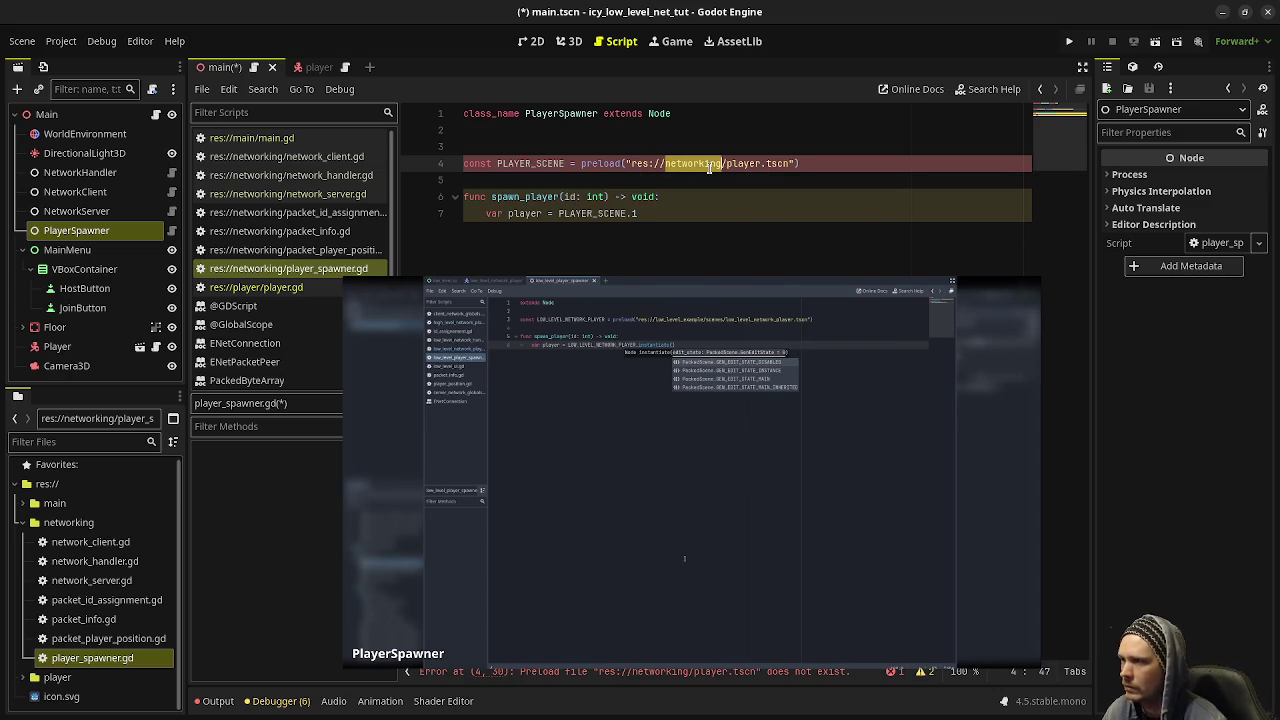
type("player")
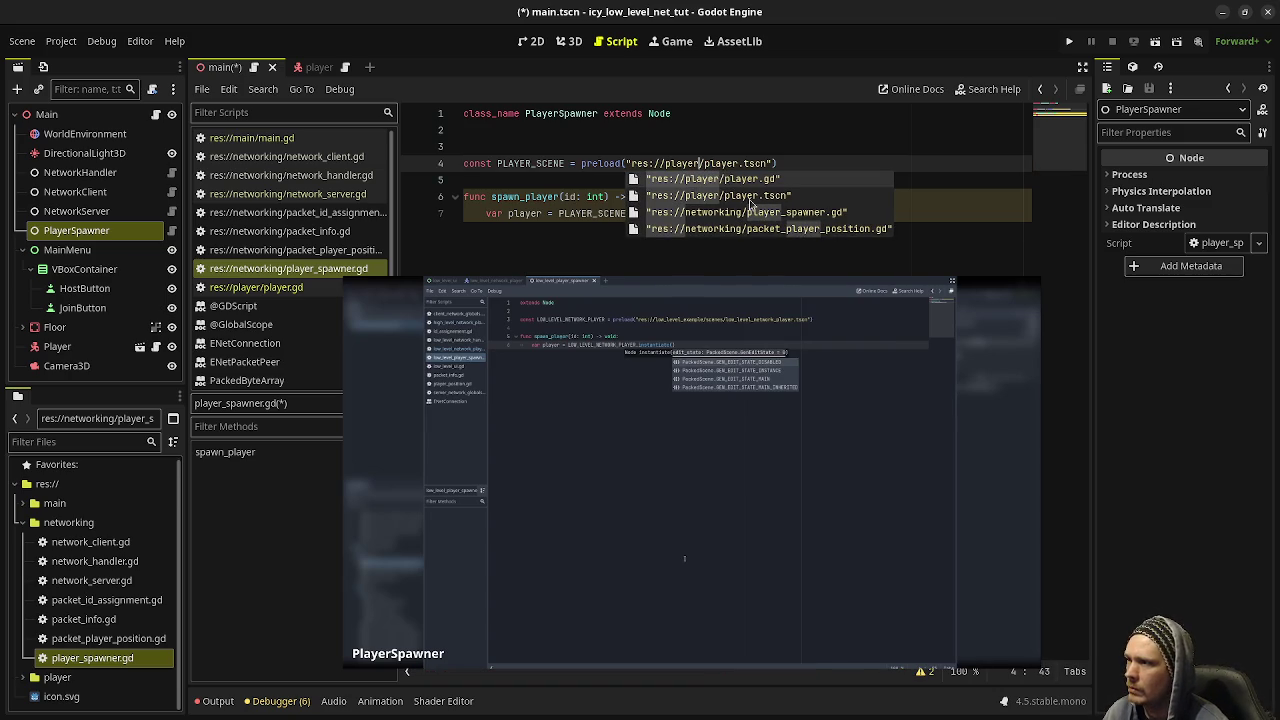
left_click(757, 197)
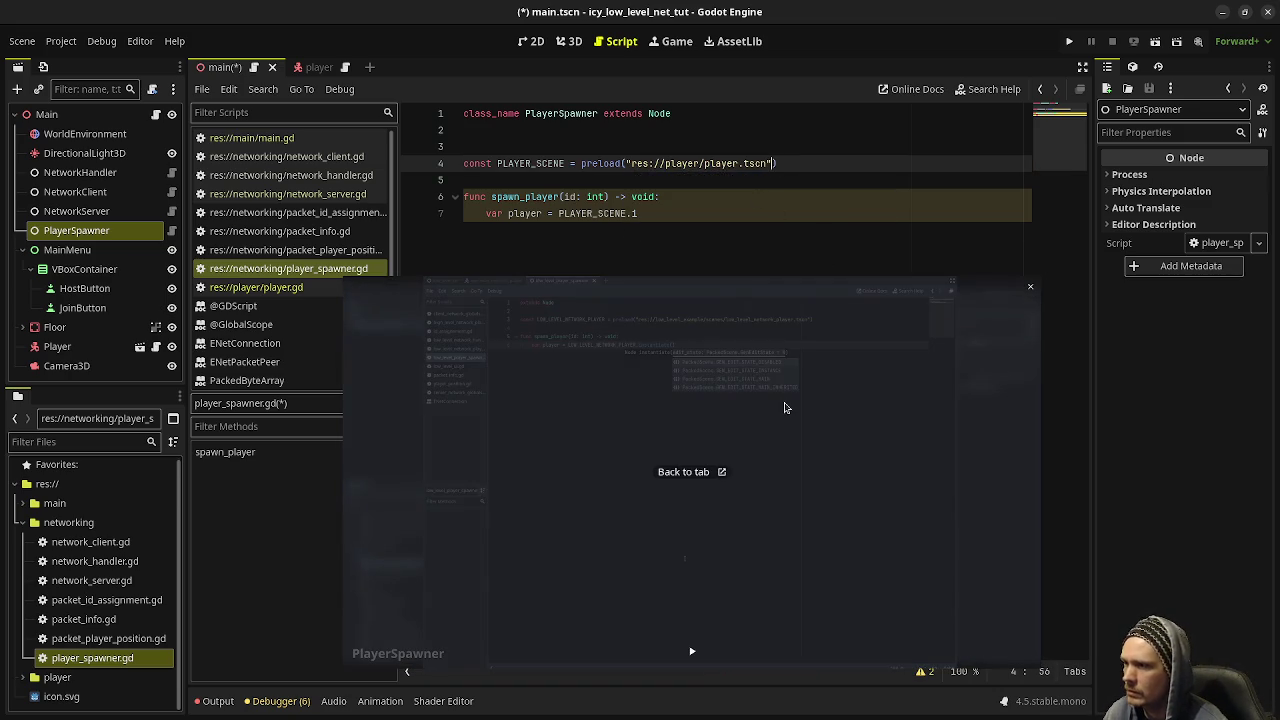
- Complete line 7 as var player = PLAYER_SCENE.instantiate()
left_click(662, 218)
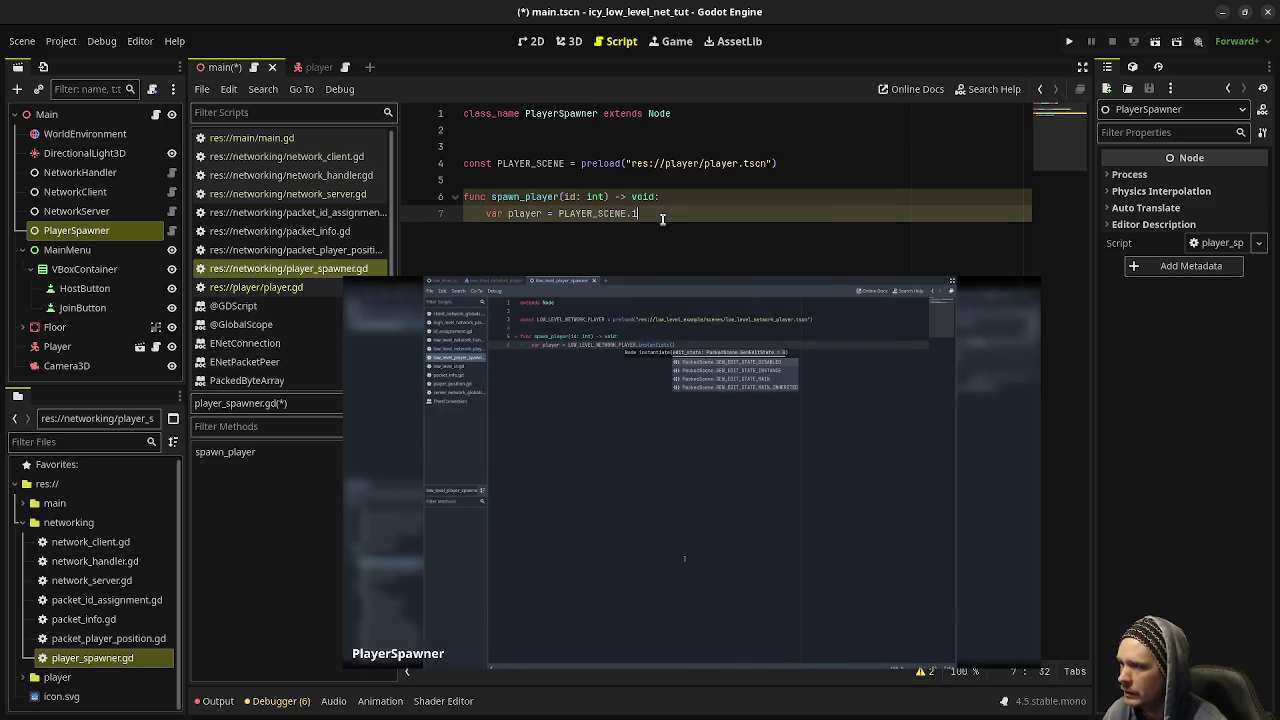
type("n")
key("Return")
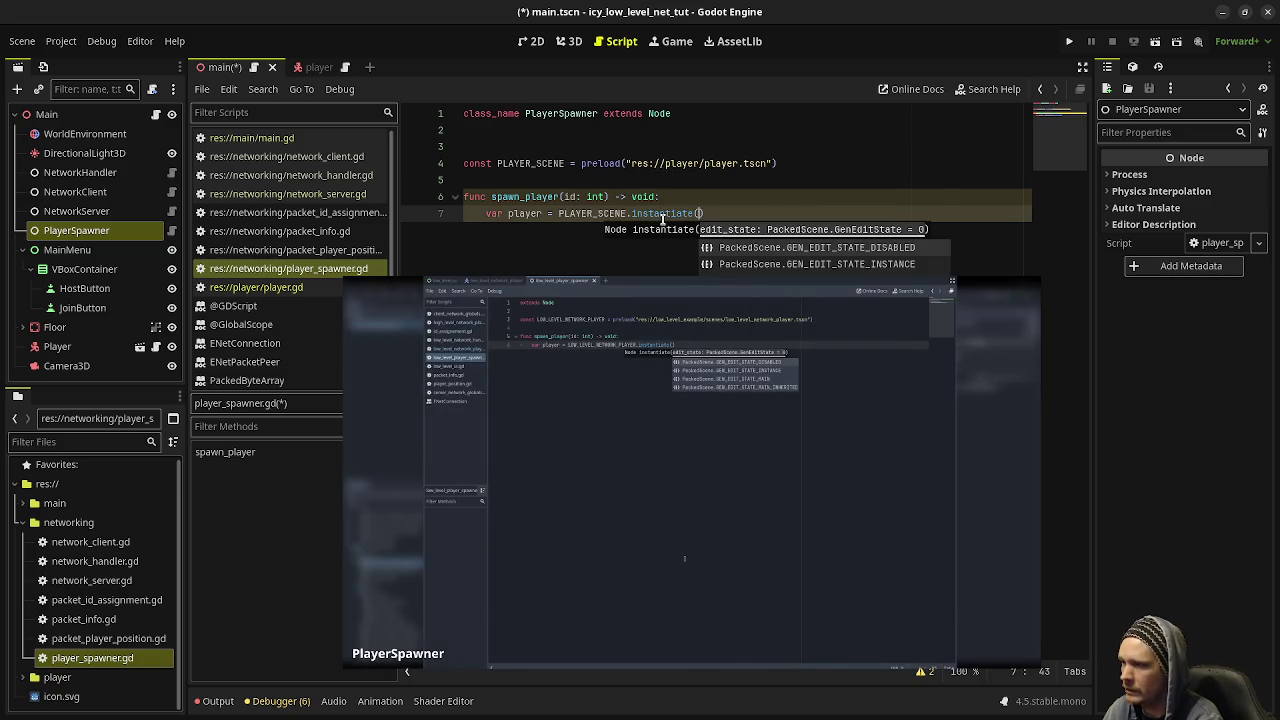
key("Right")
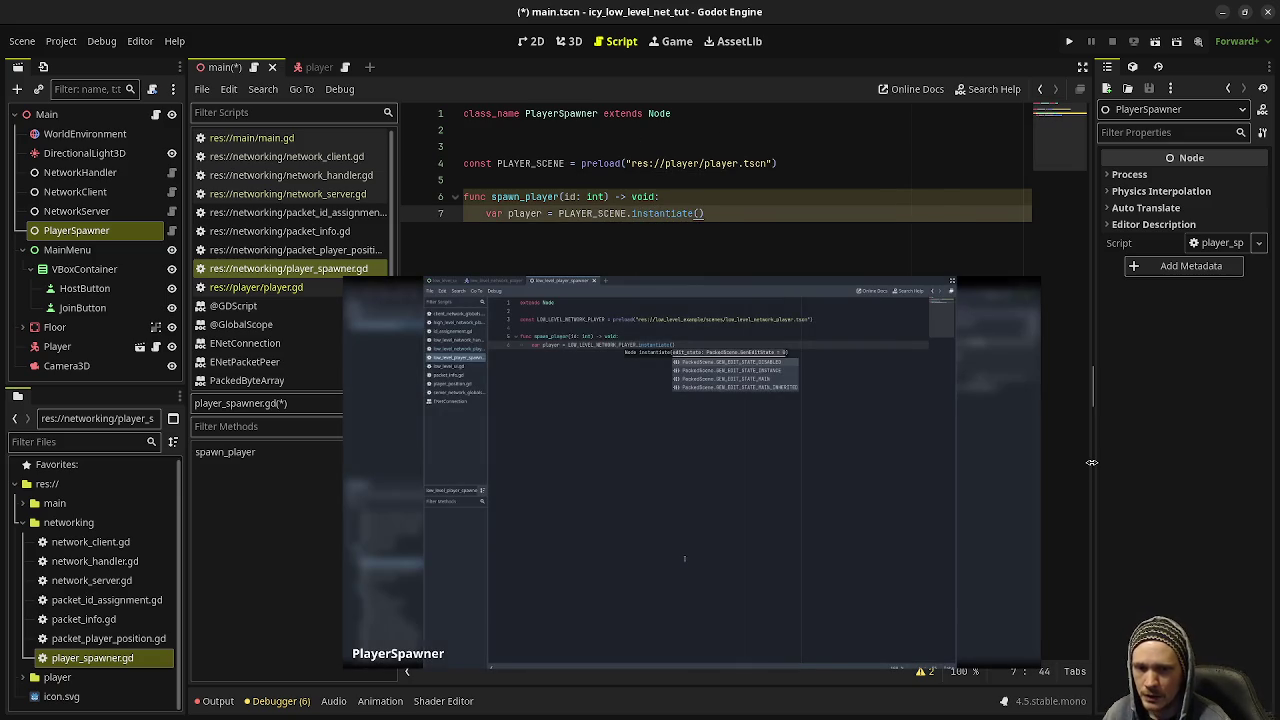
mouse_move(831, 363)
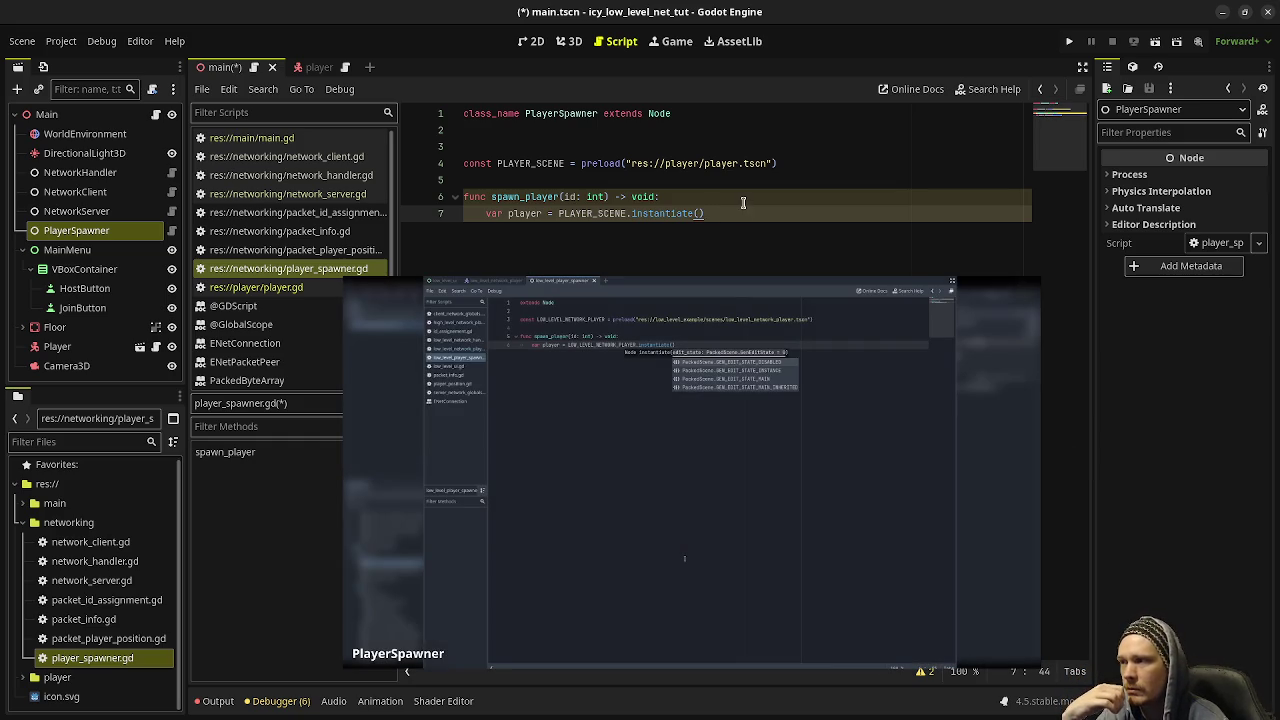
left_click(692, 650)
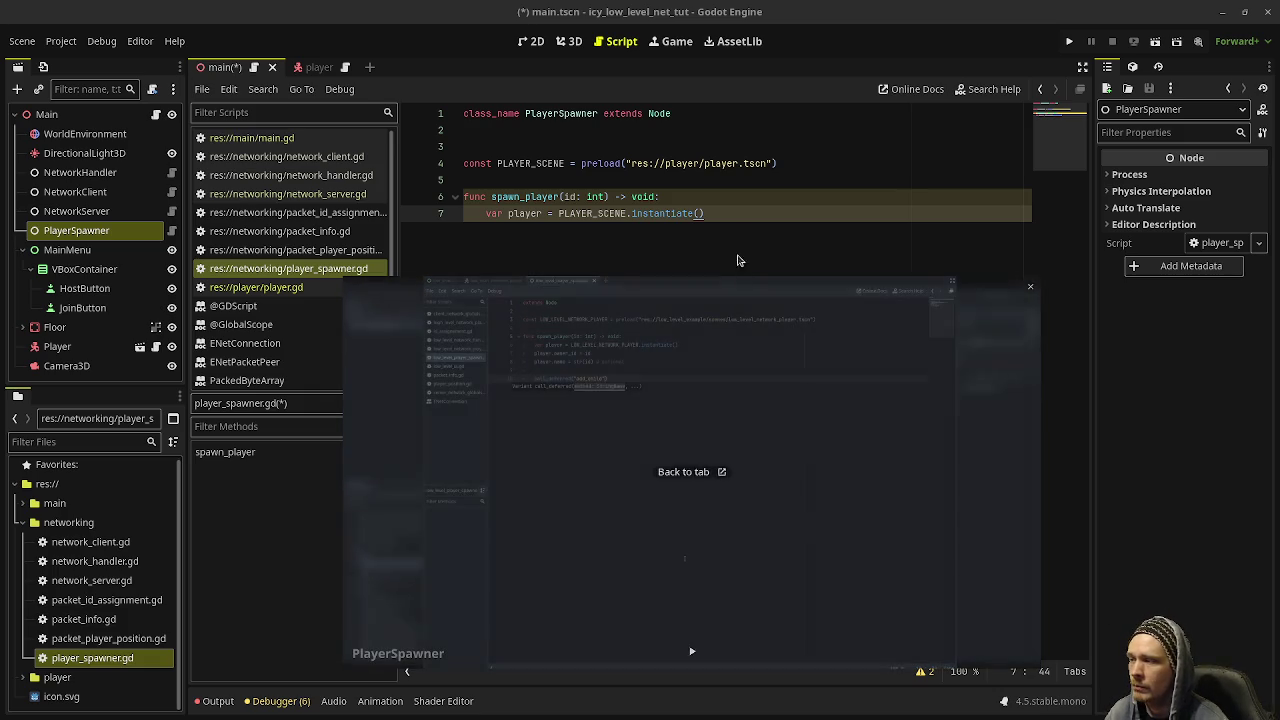
key("Return")
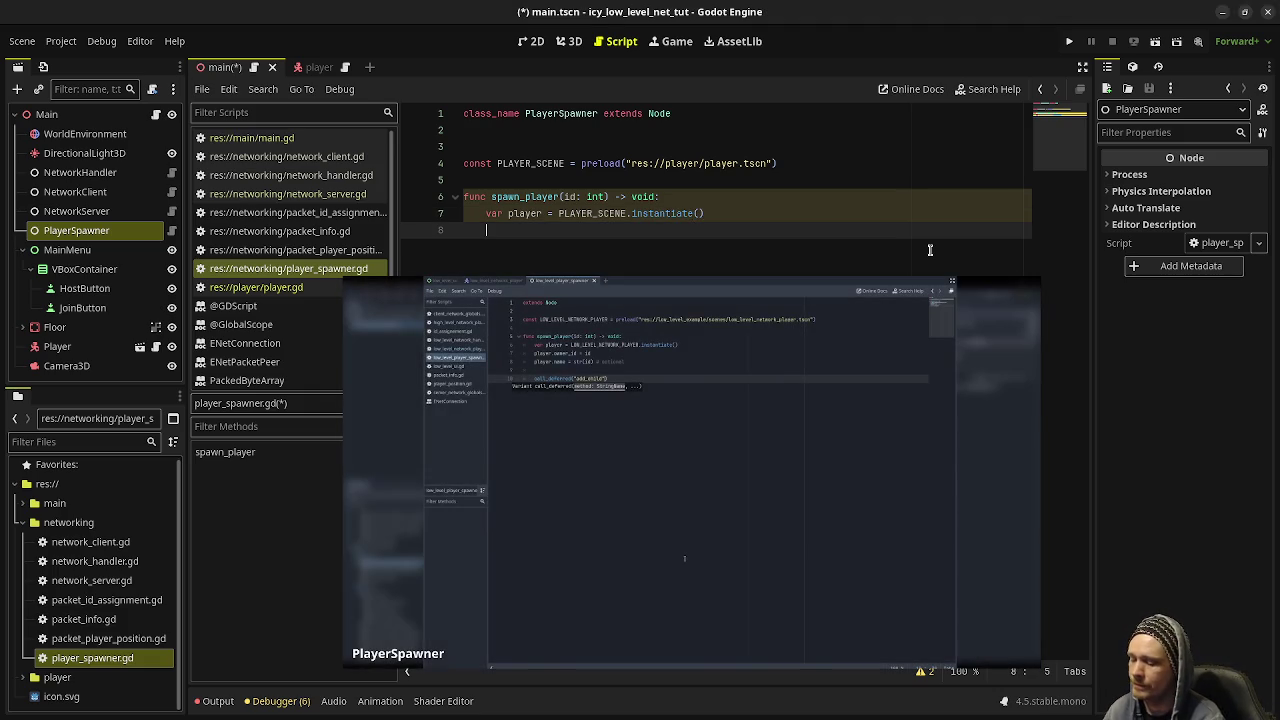
- Set player.owner_id = id and player.name = str(id) in spawn_player
type("player.owner")
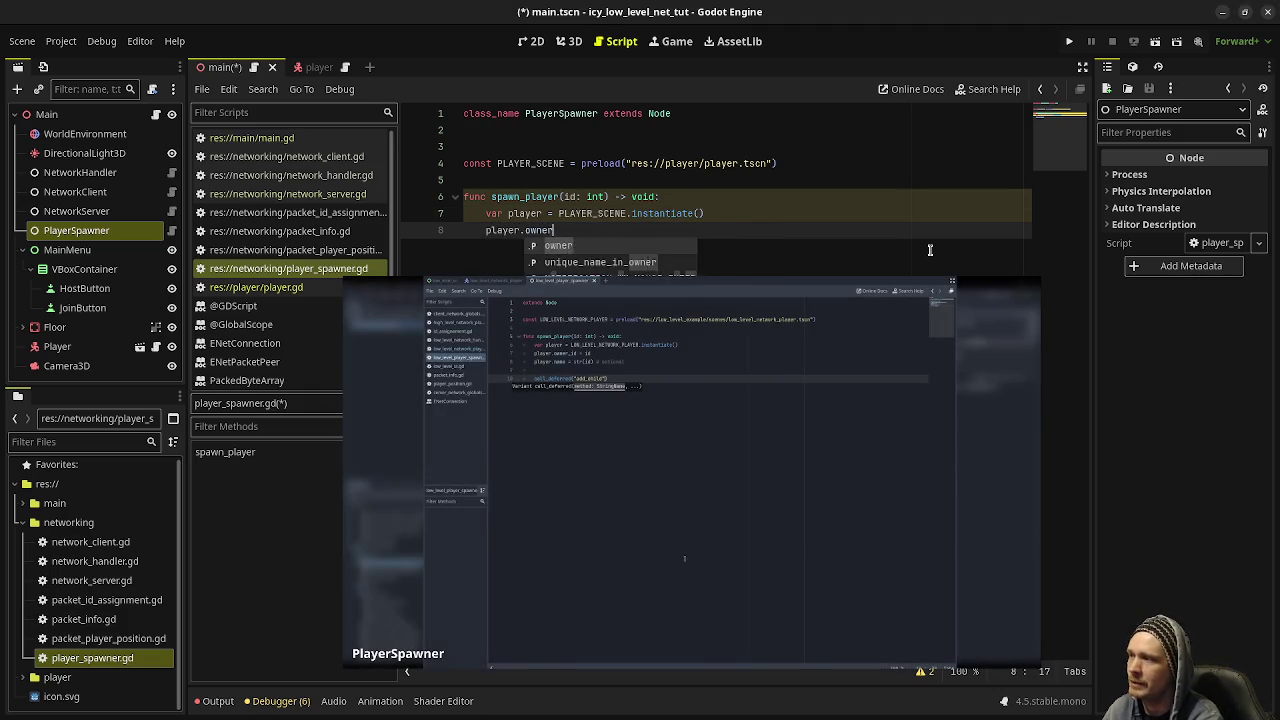
type("_id = id")
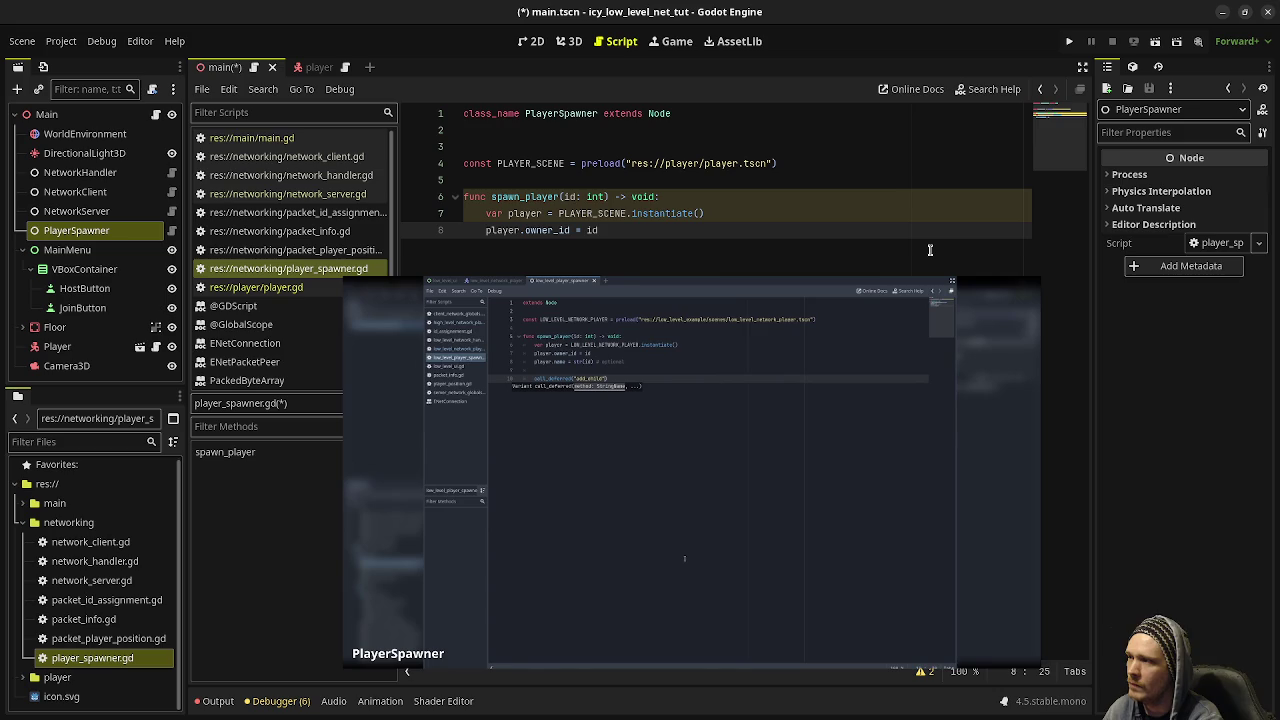
key("Return")
type("p")
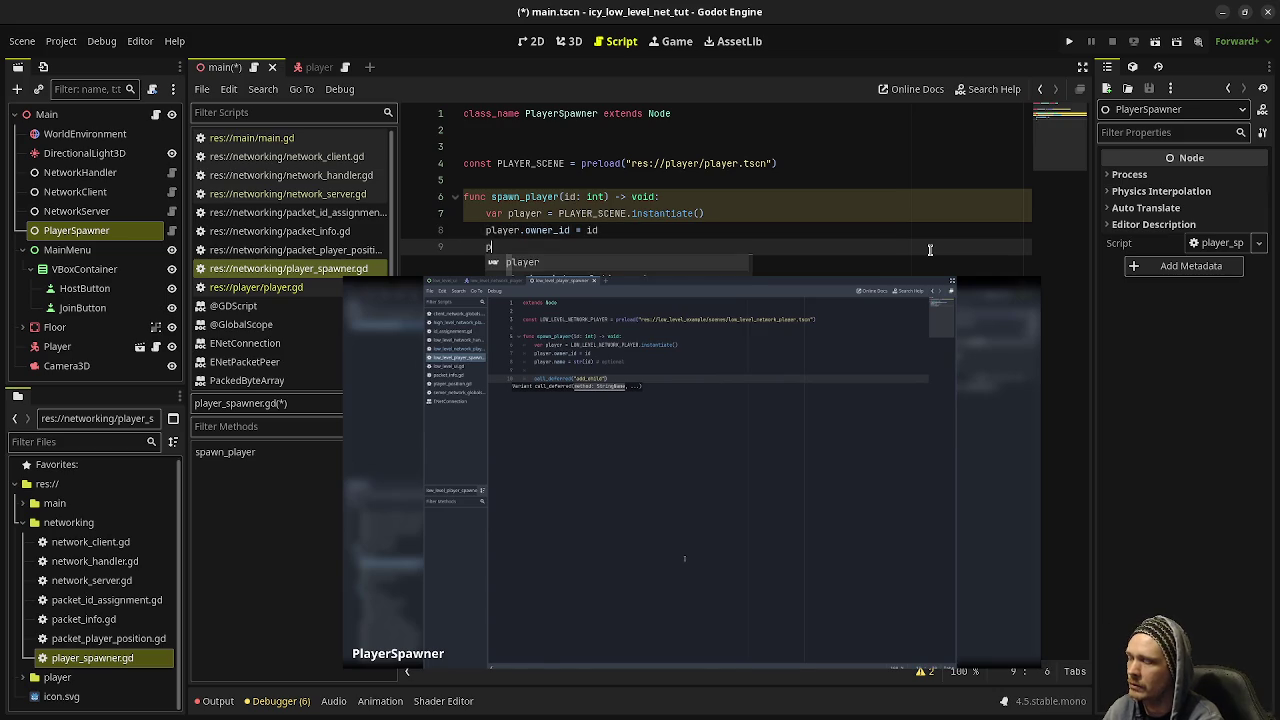
type("layer.name")
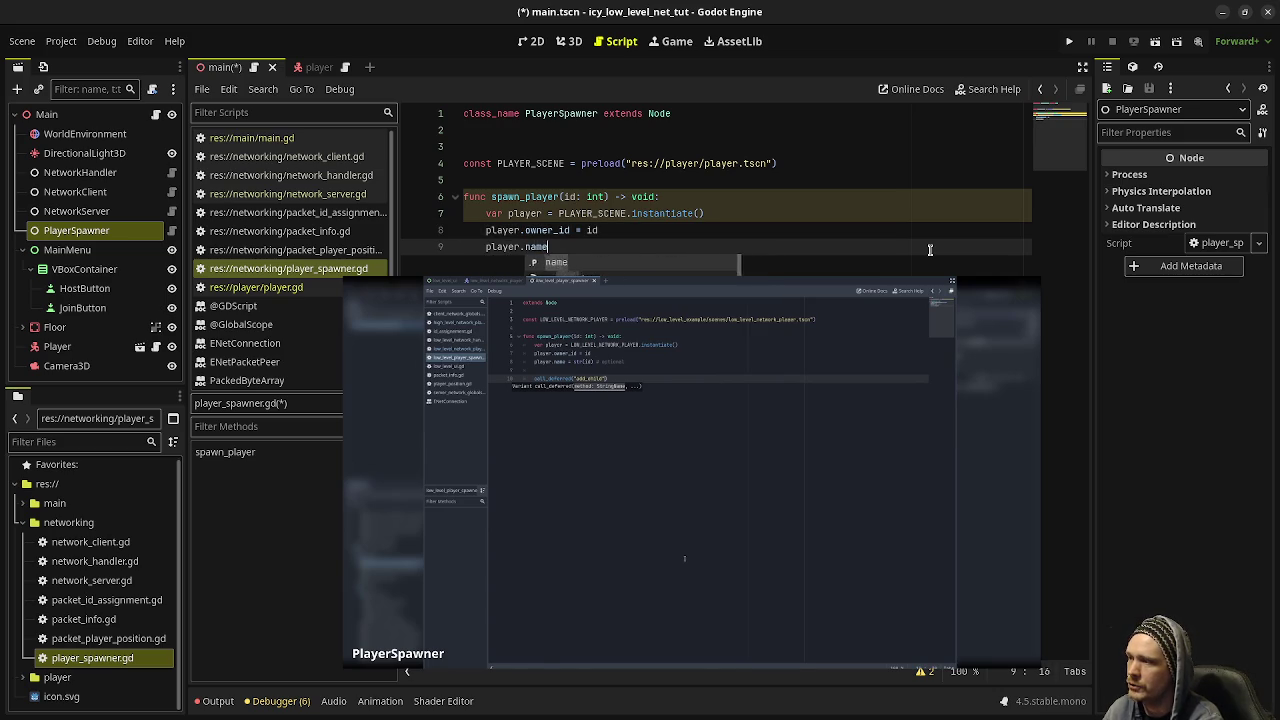
type("s = str(id)")
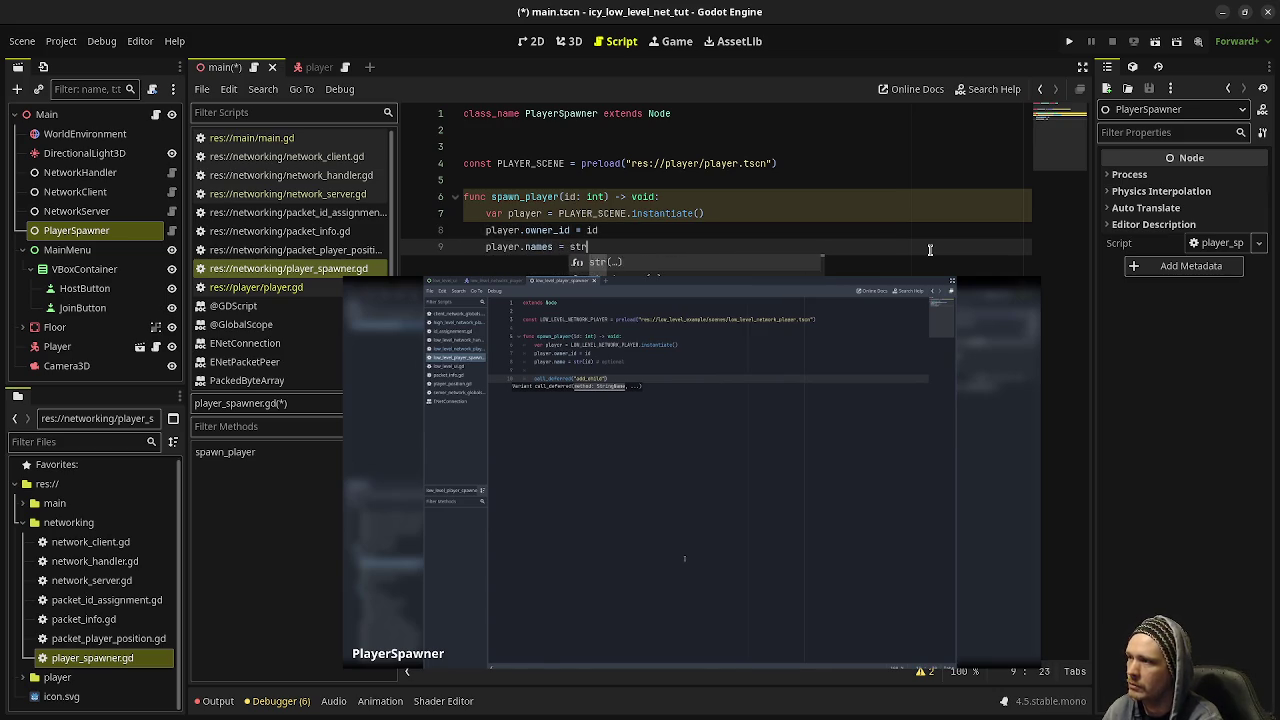
key("Left")
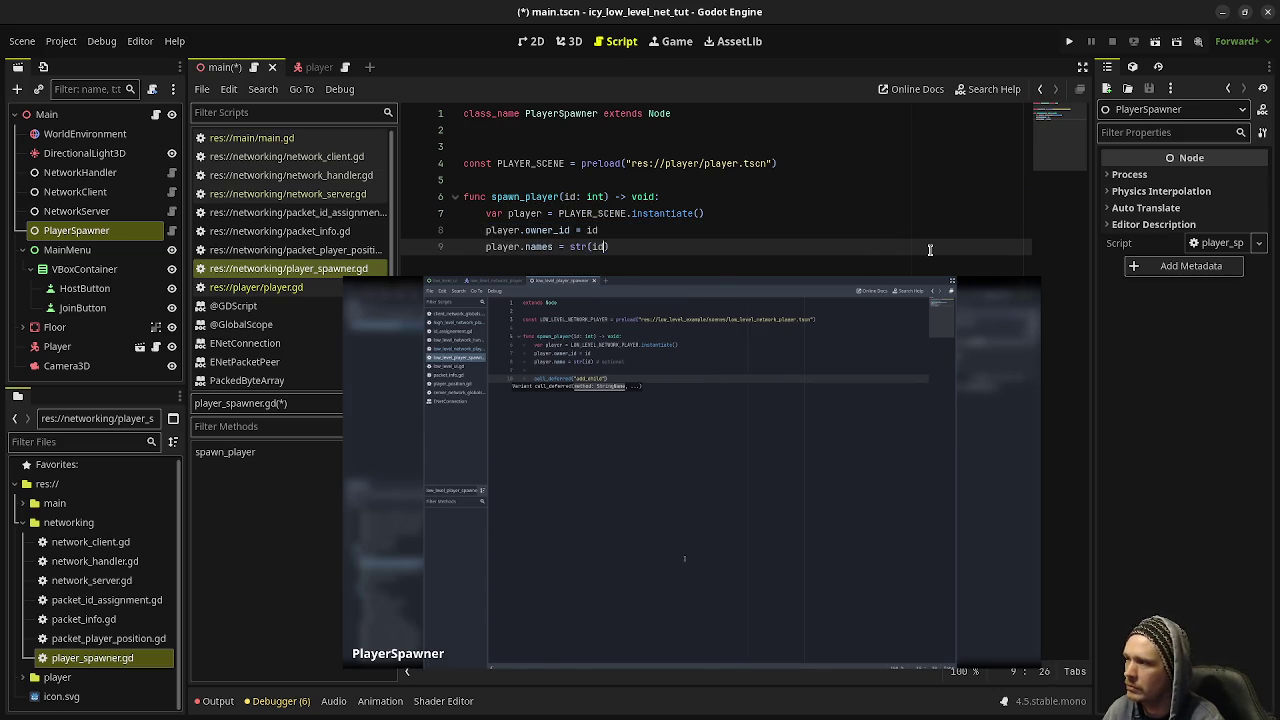
key("BackSpace")
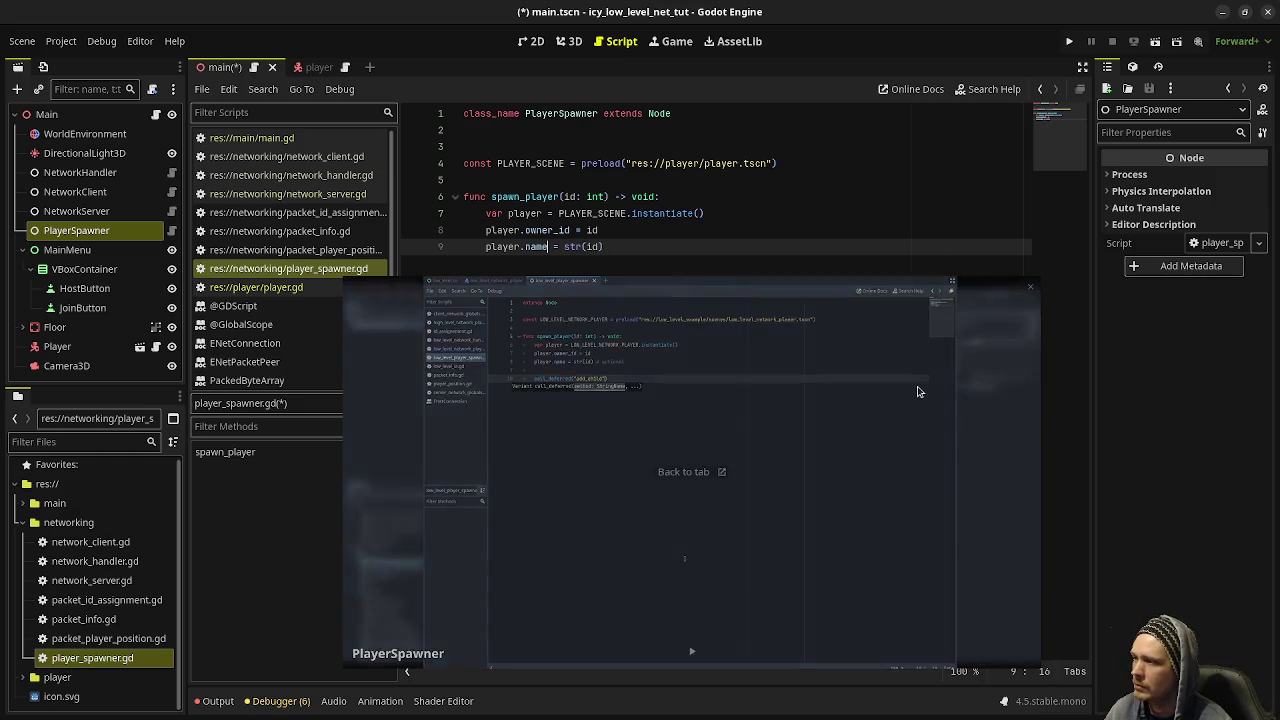
left_click(692, 651)
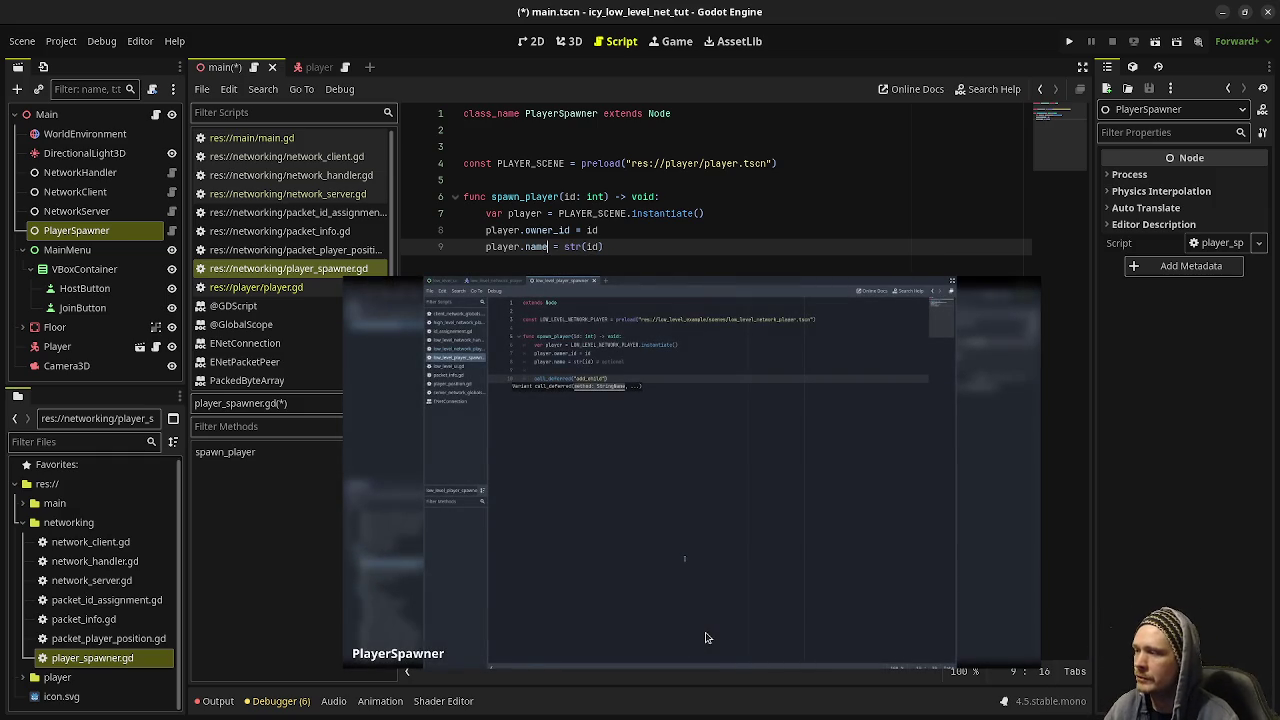
mouse_move(708, 640)
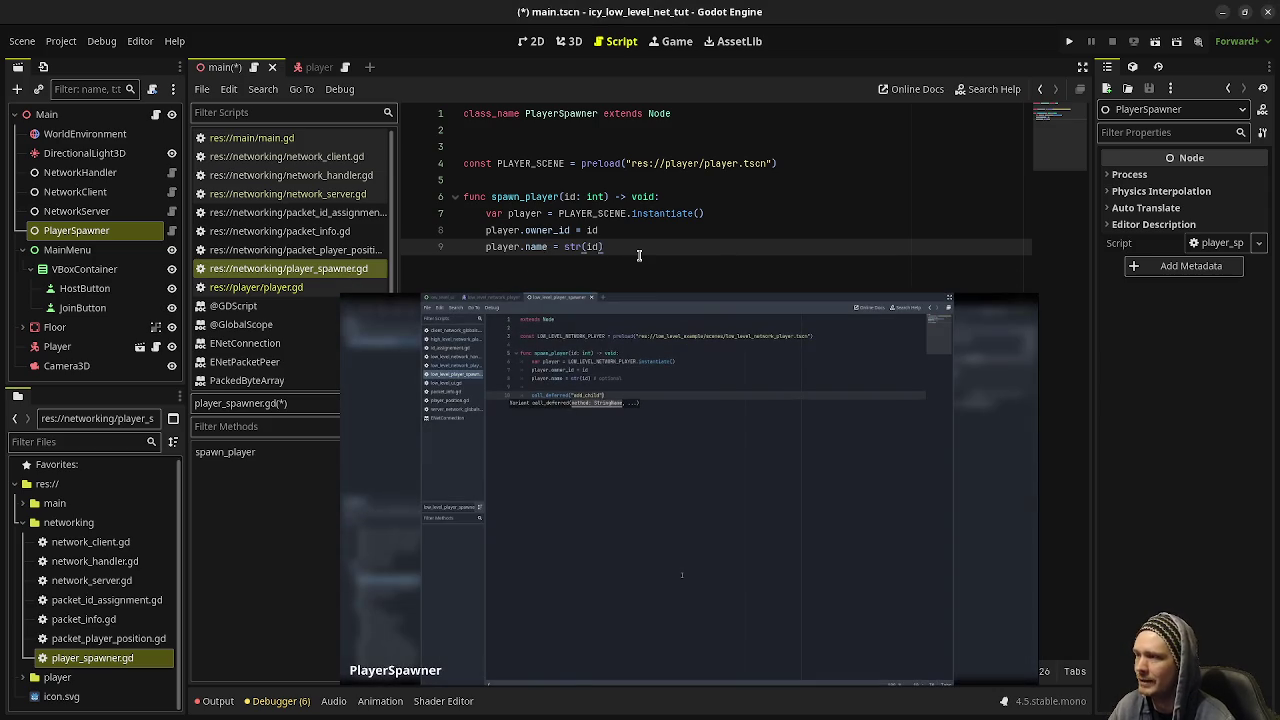
- Add call_deferred("add_child", player) at the end of spawn_player
key("Return")
key("Return")
type("call_")
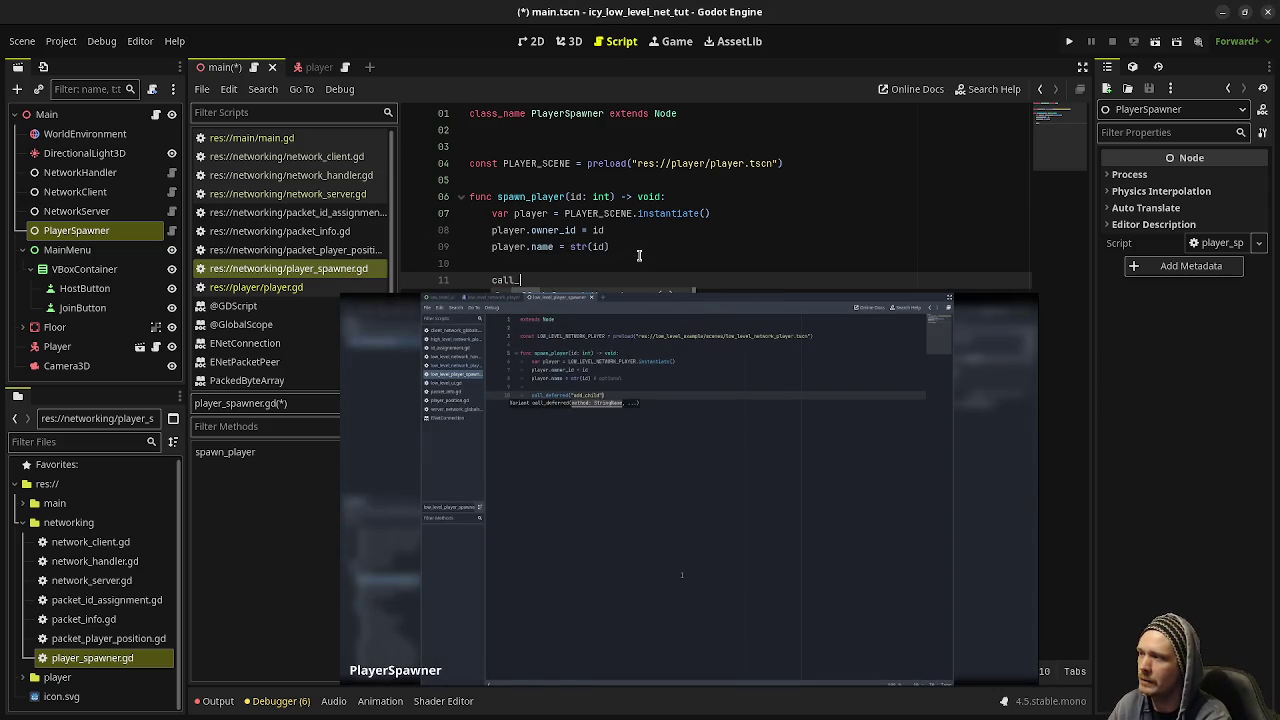
type("deferred(\"add_child\").")
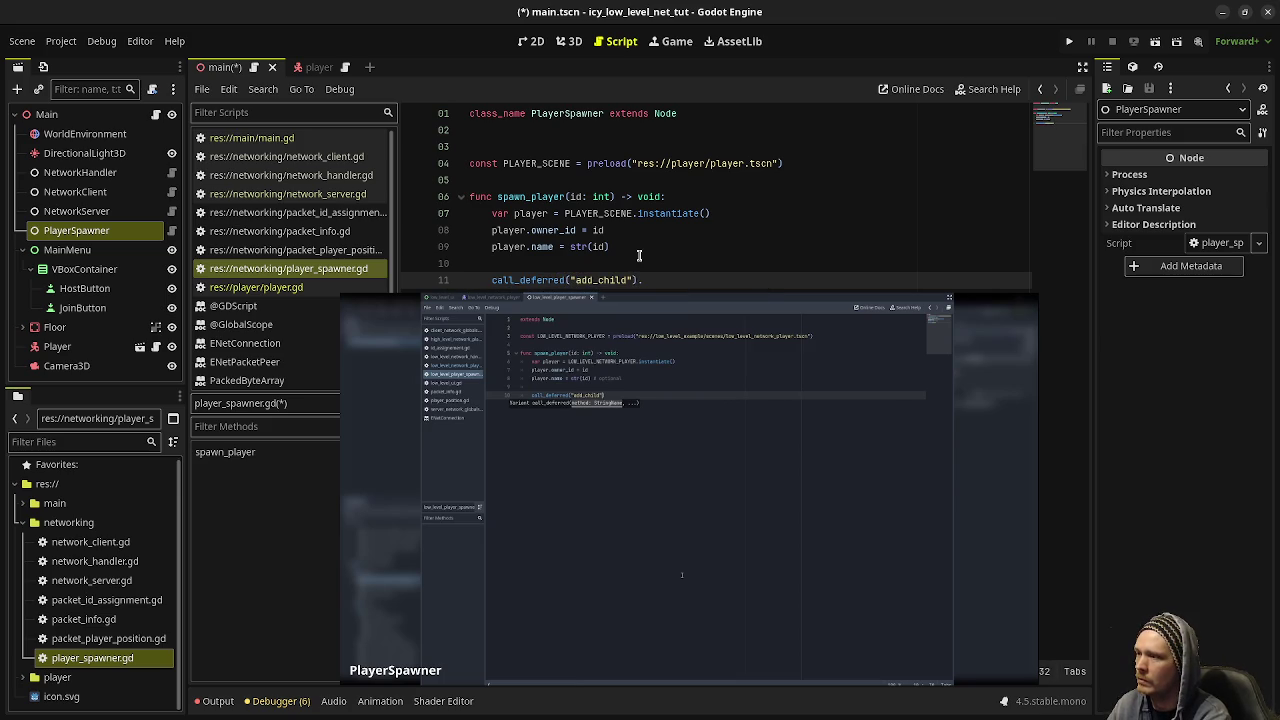
mouse_move(692, 672)
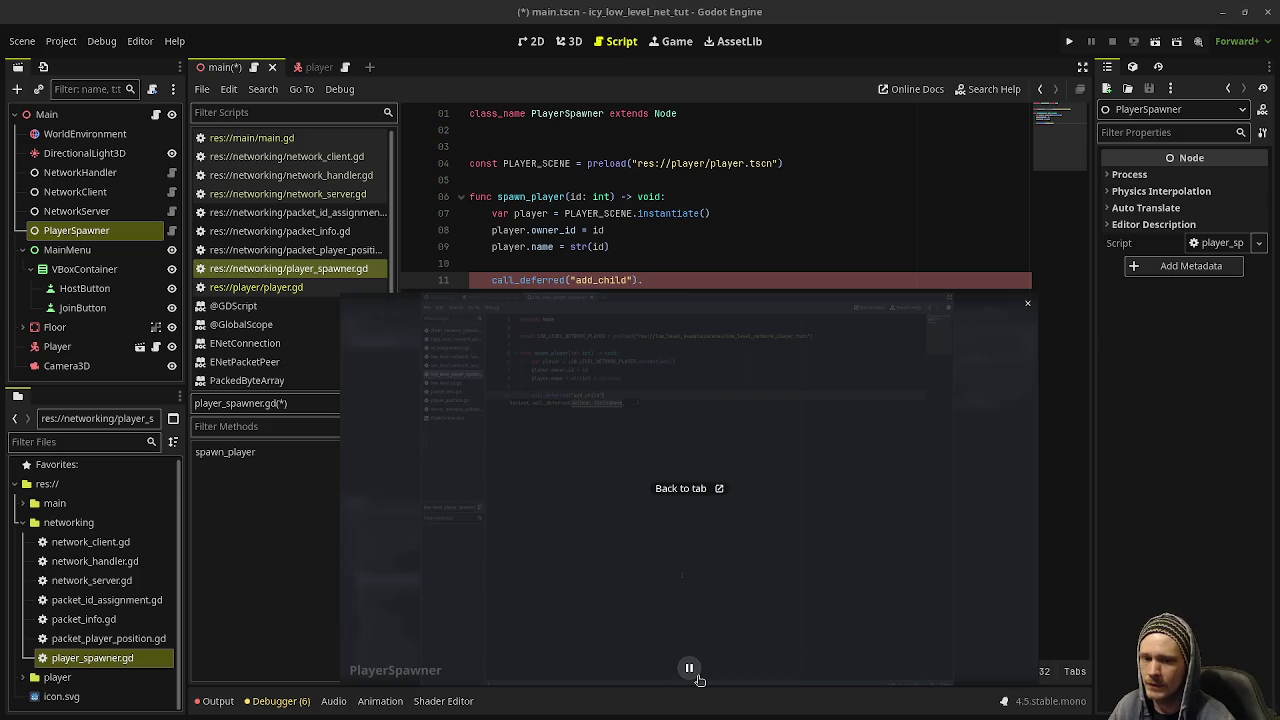
left_click(689, 668)
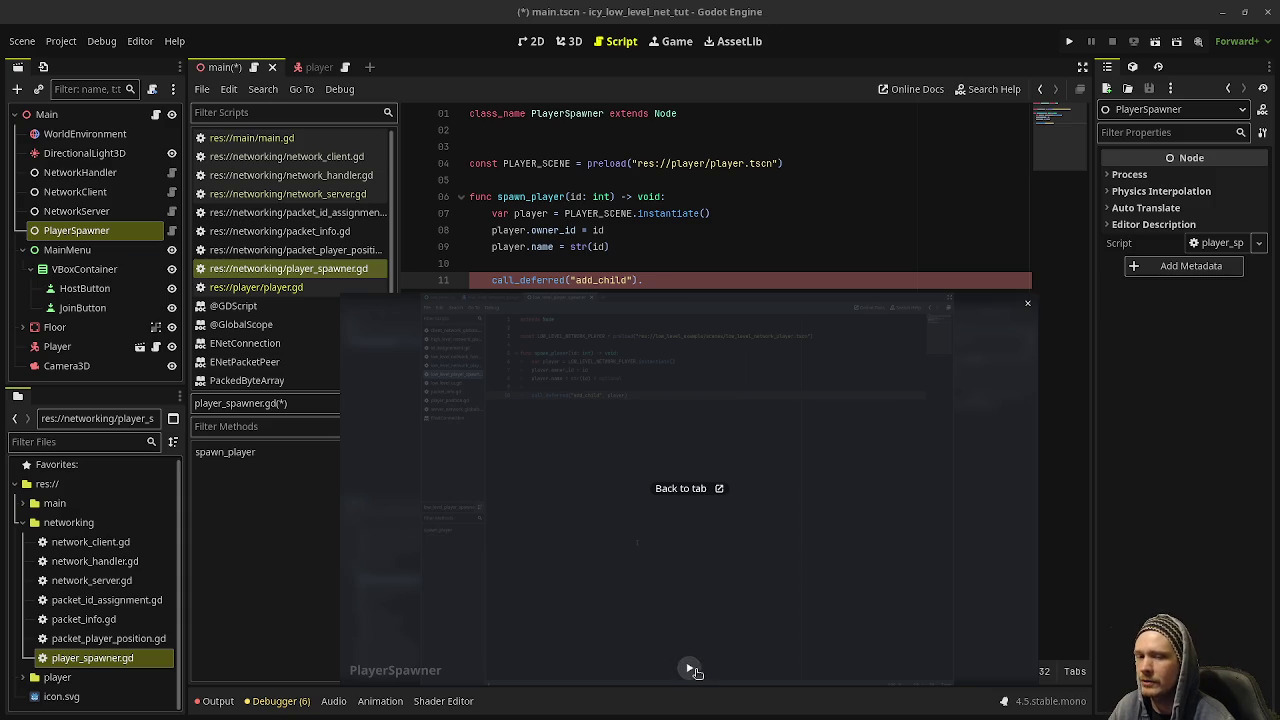
left_click(689, 668)
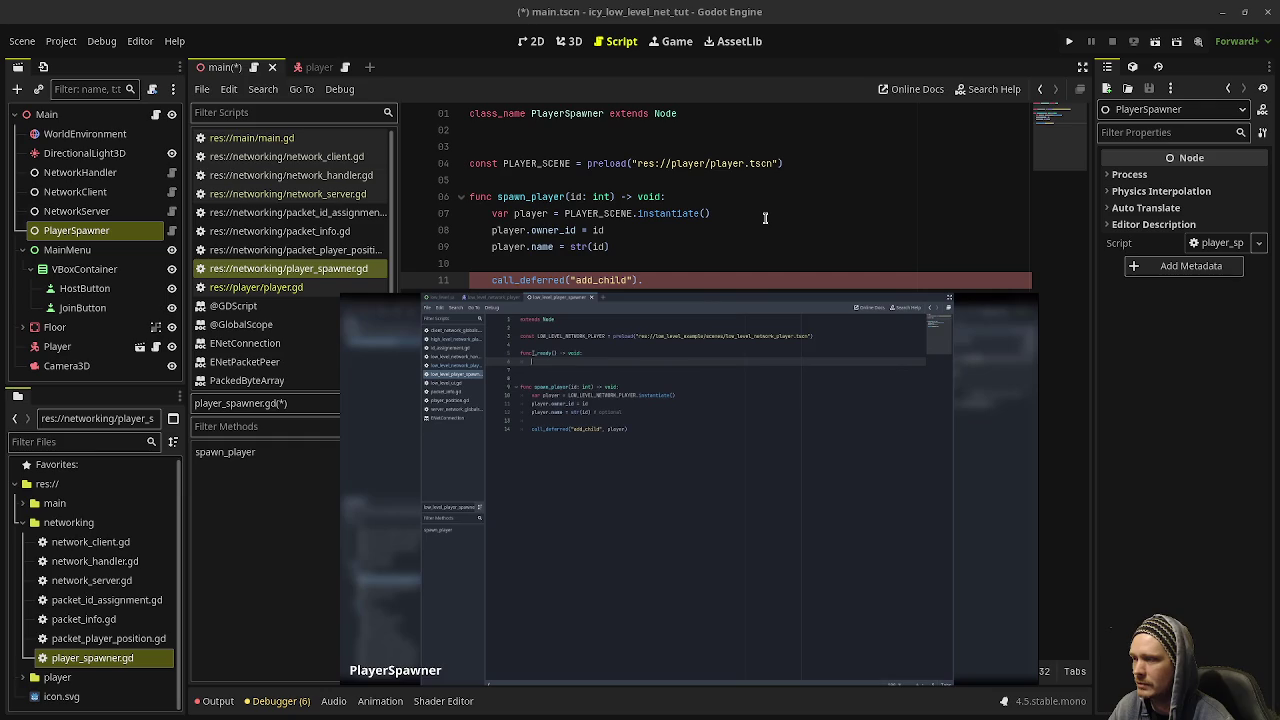
left_click(652, 281)
key("BackSpace")
key("Left")
type(", ")
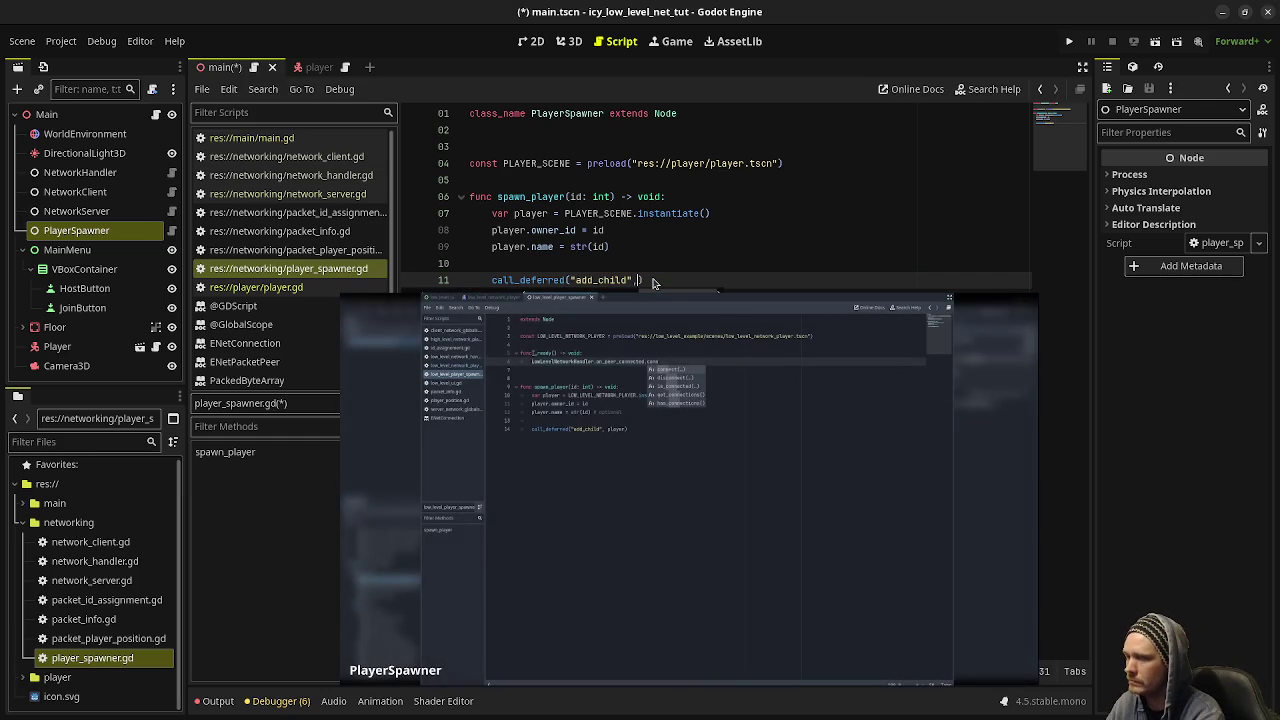
type("player")
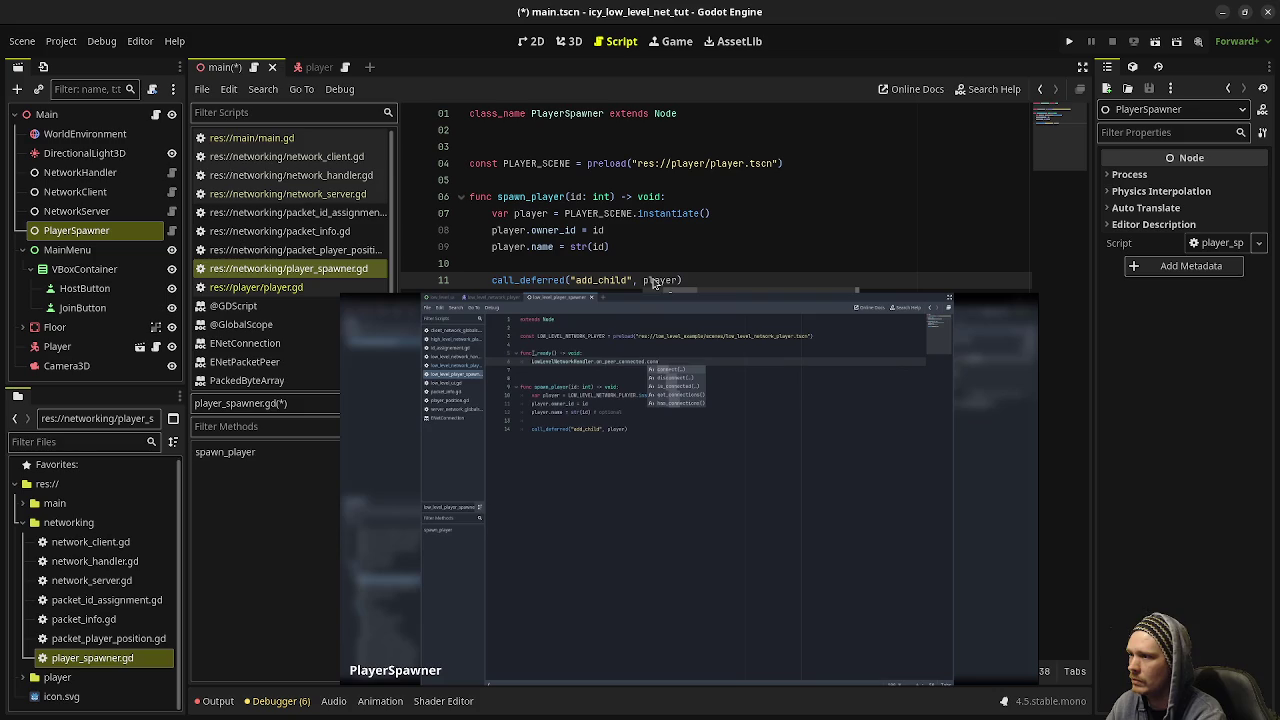
left_click(555, 192)
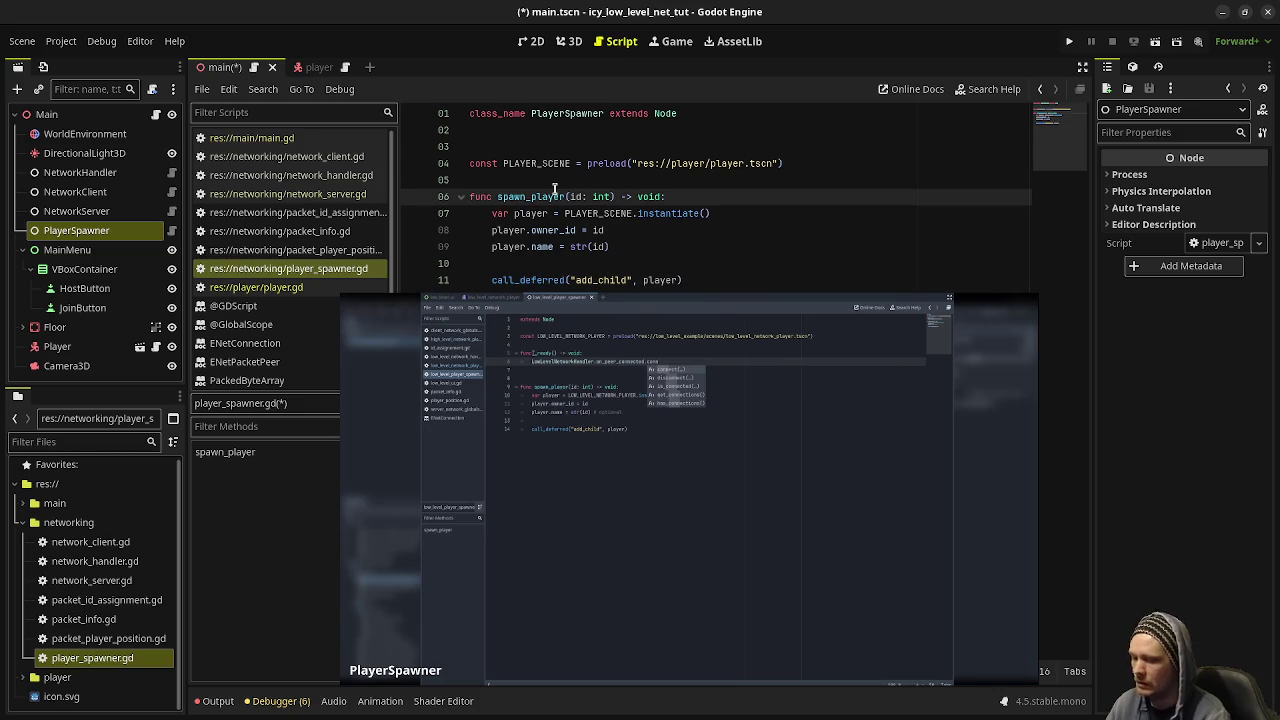
- Above spawn_player, add _ready() calling NetworkHandler.instance.on_peer_connected.connect(on_peer_connected)
key("ctrl+shift+Return")
key("ctrl+shift+Return")
key("Return")
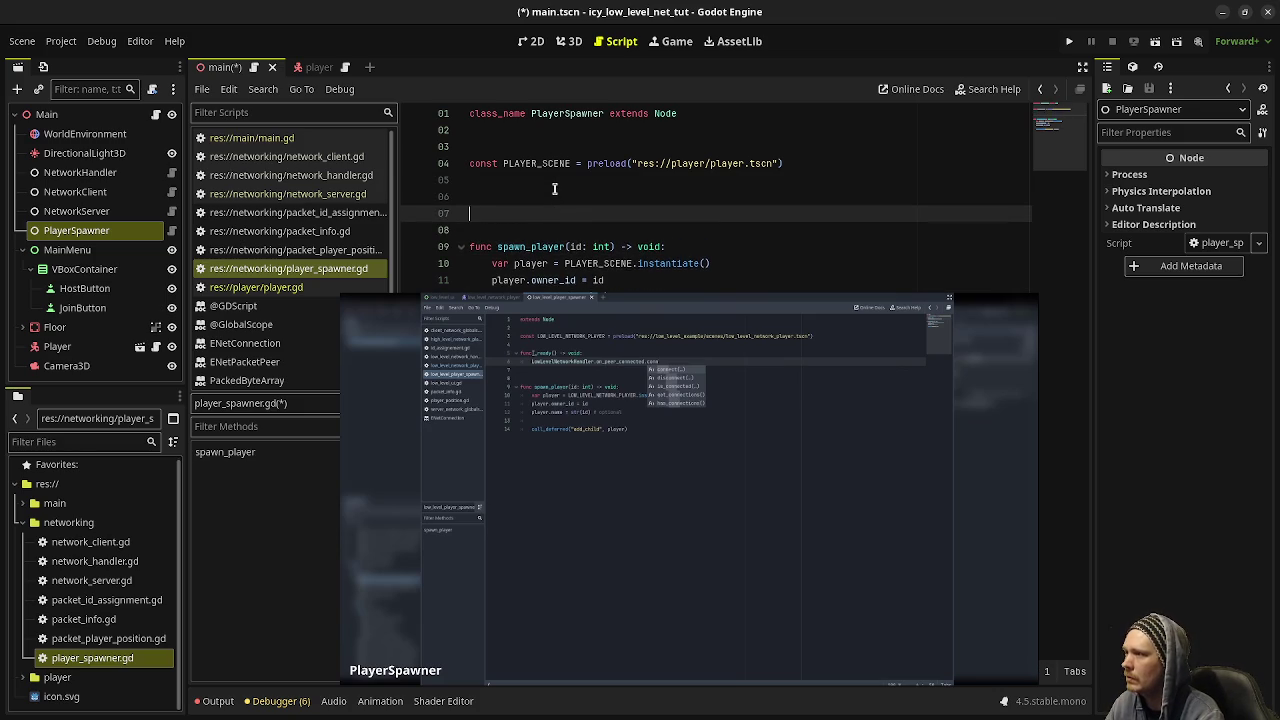
type("func _ready(0 ")
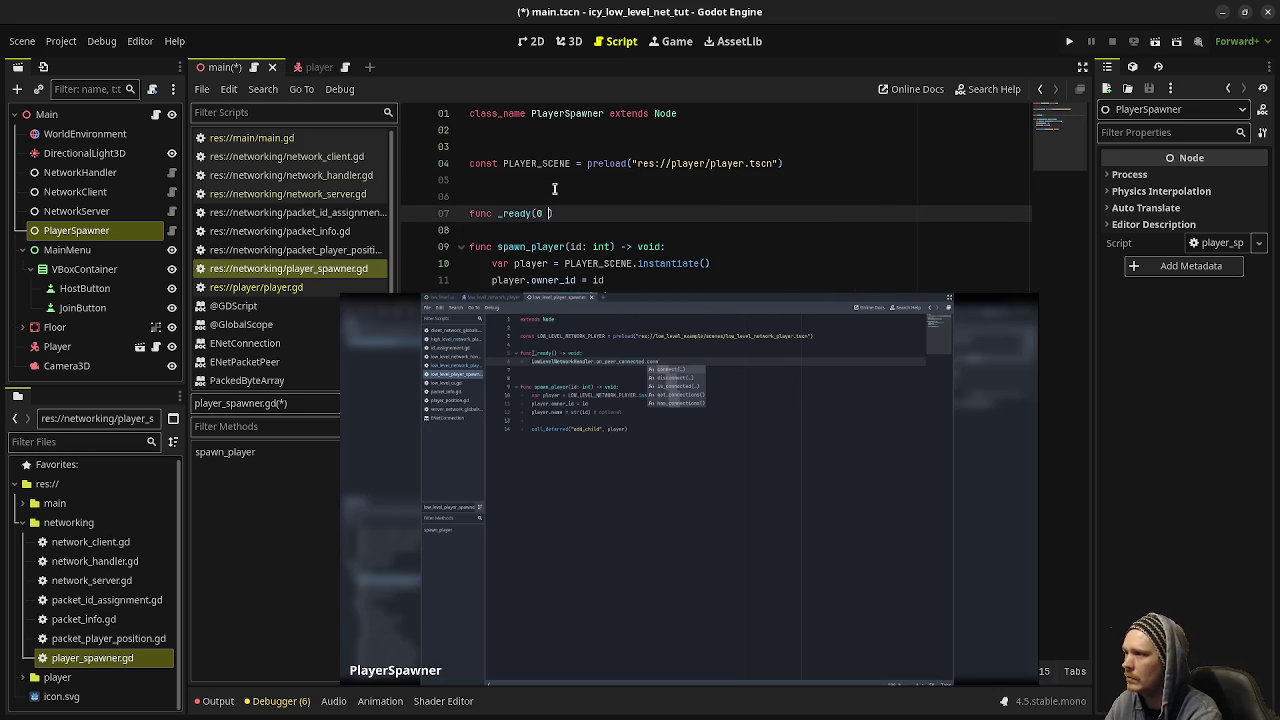
type("void:")
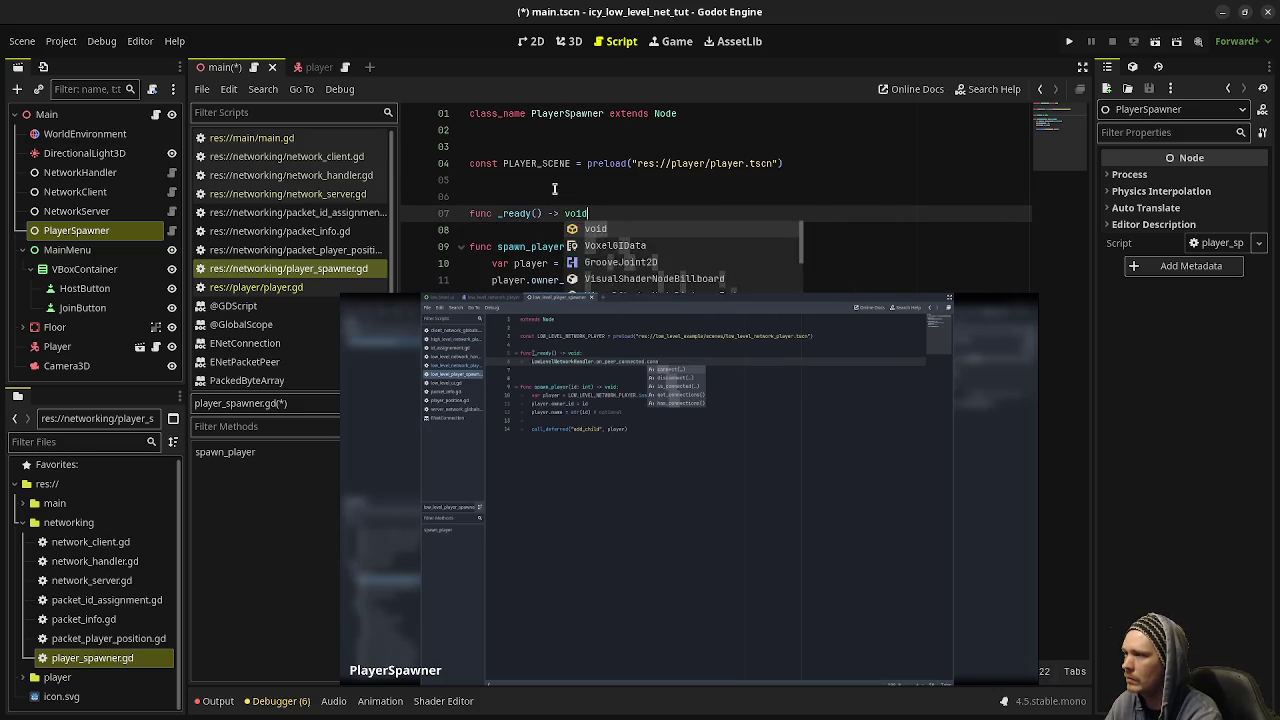
key("Return")
type("N")
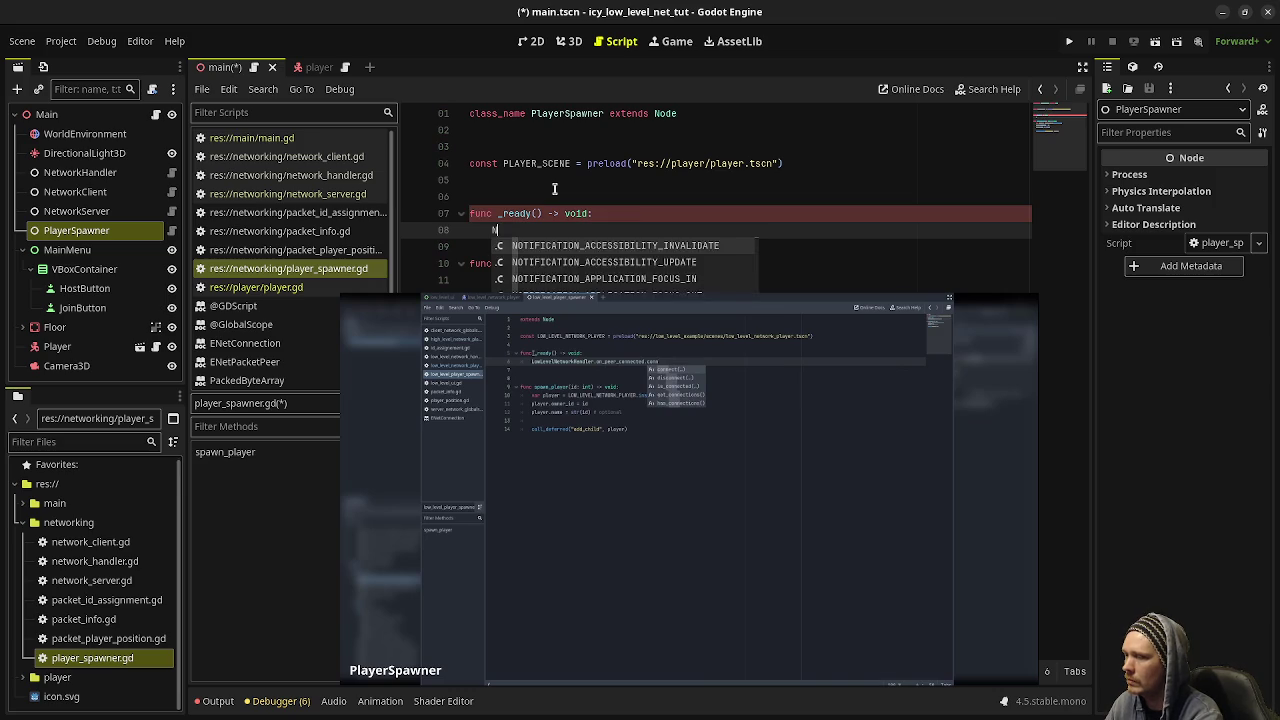
type("etworkHandler.o")
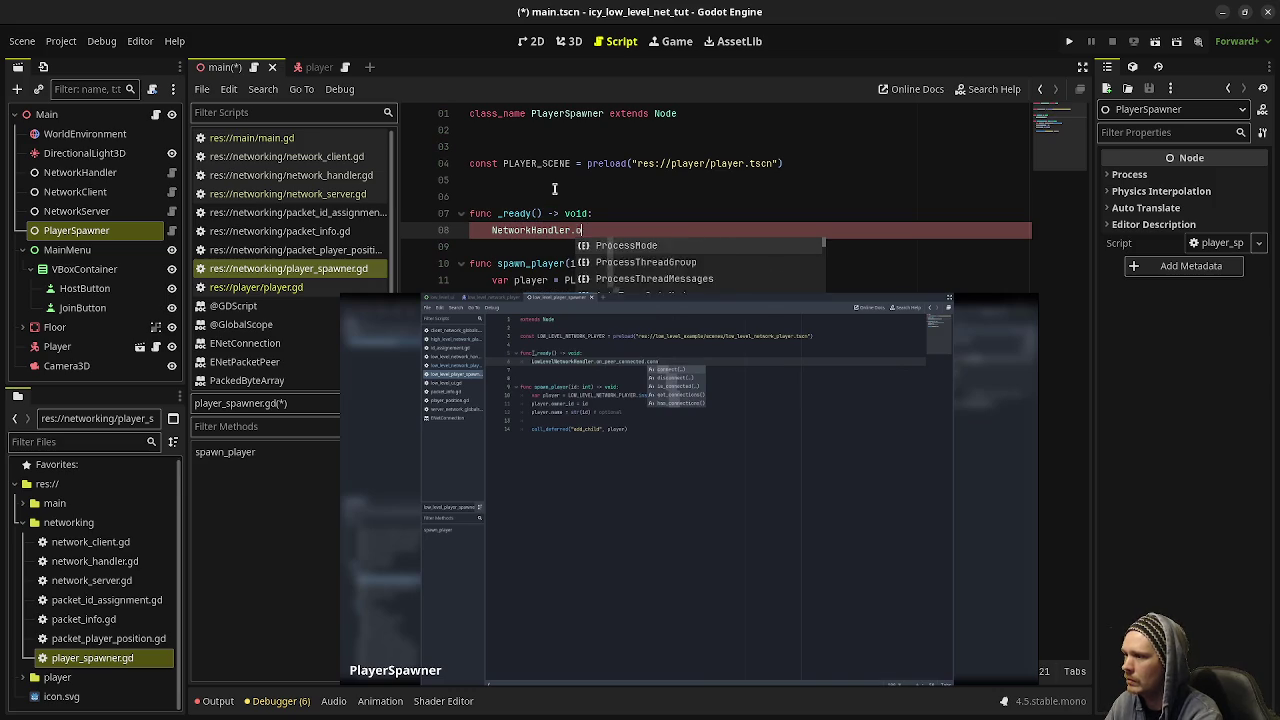
type("n_peer_connec")
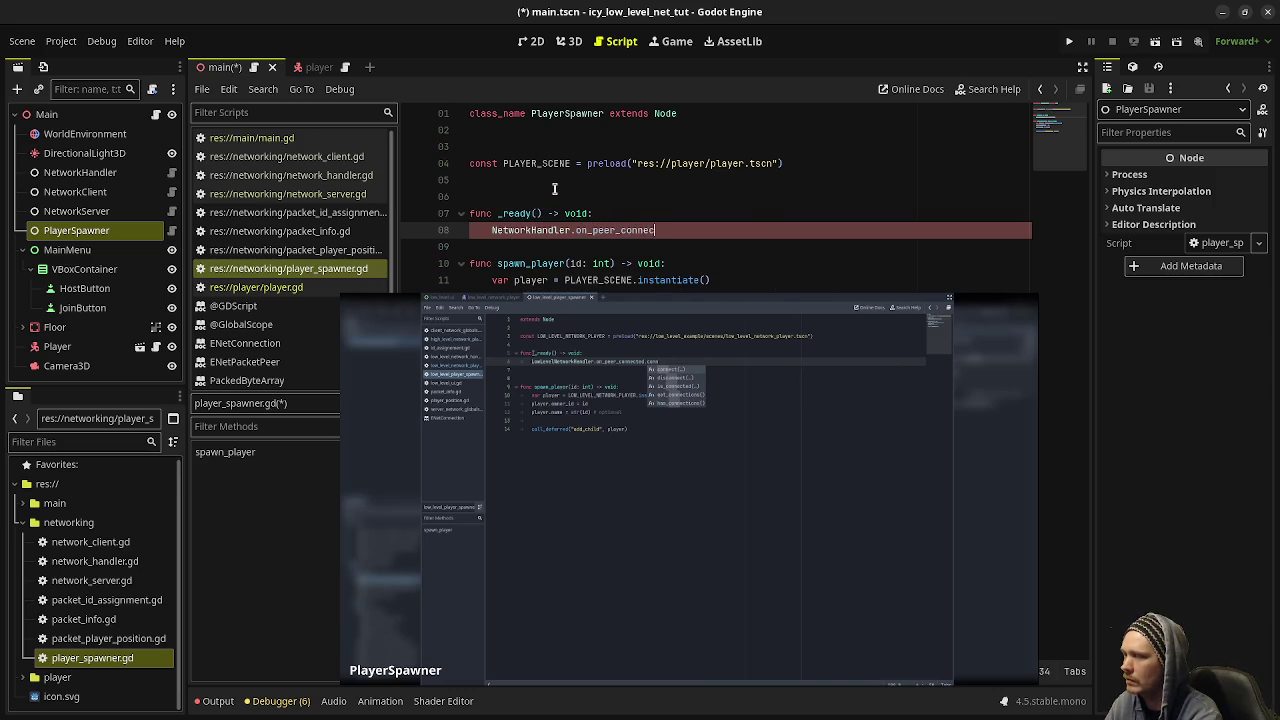
key("BackSpace")
key("BackSpace")
key("BackSpace")
key("BackSpace")
type("instance.")
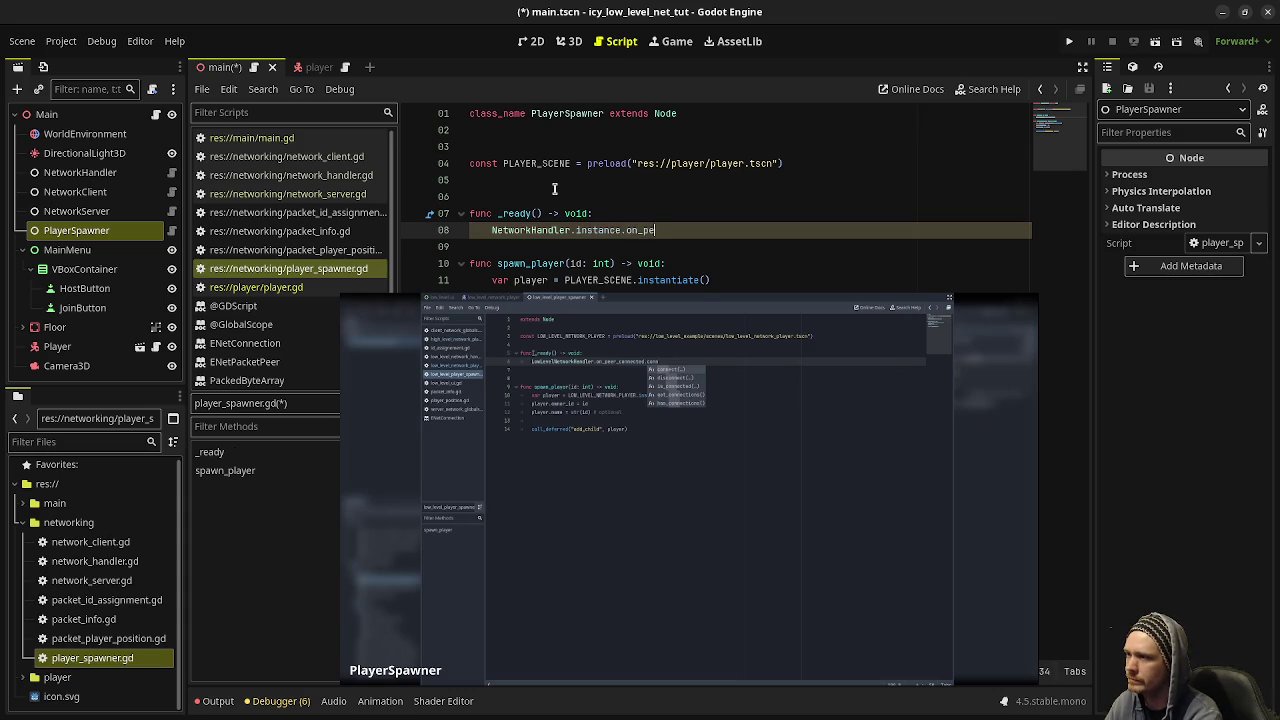
type("d(")
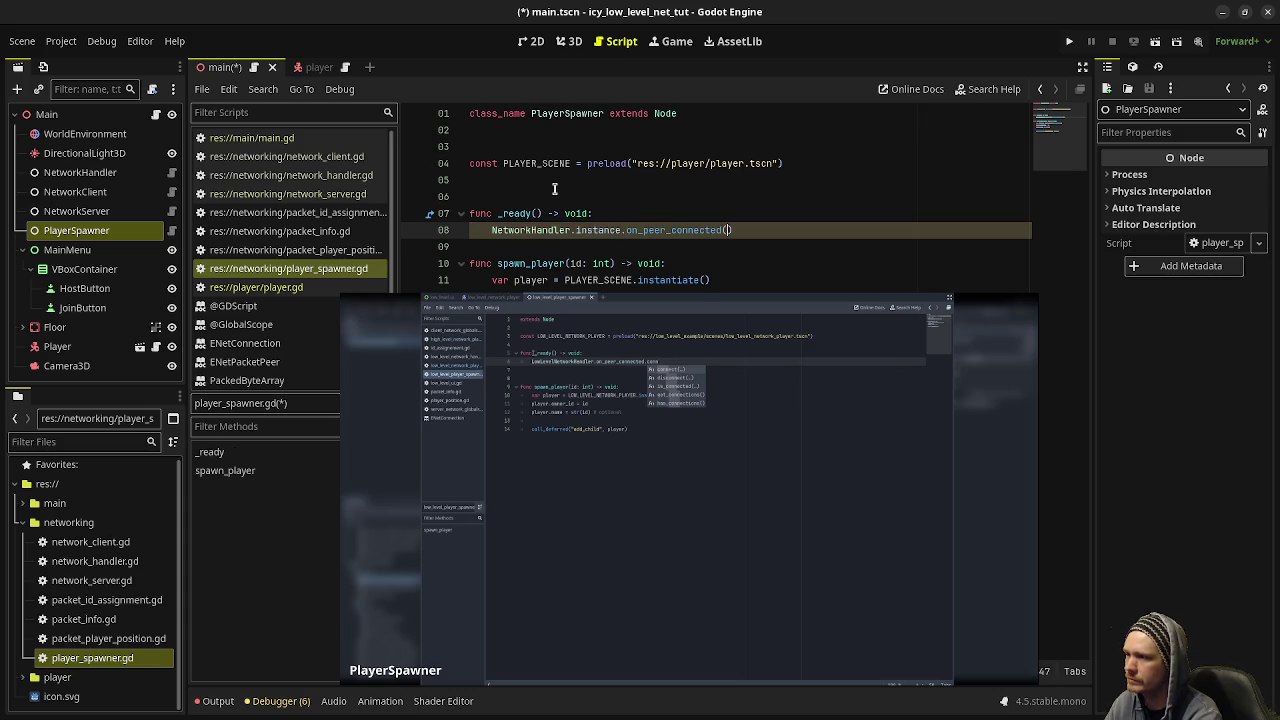
key("BackSpace")
type(".connect")
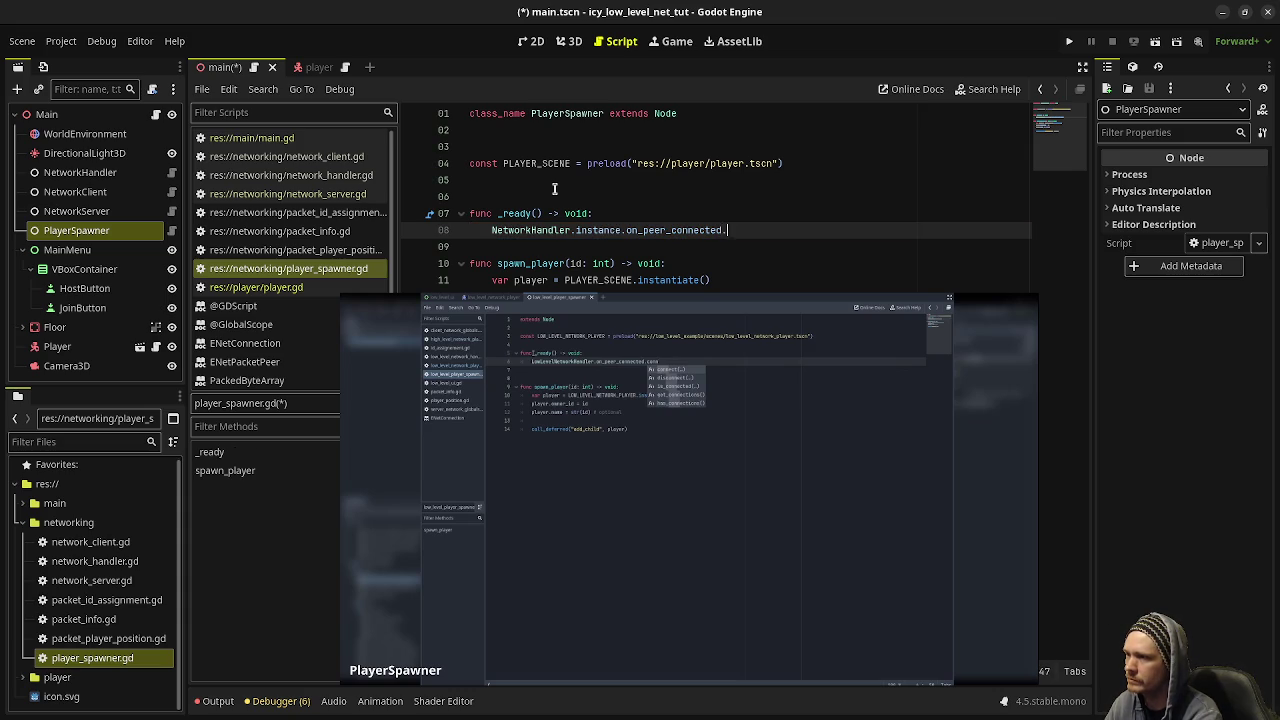
type("(o")
type("n_peer_connected")
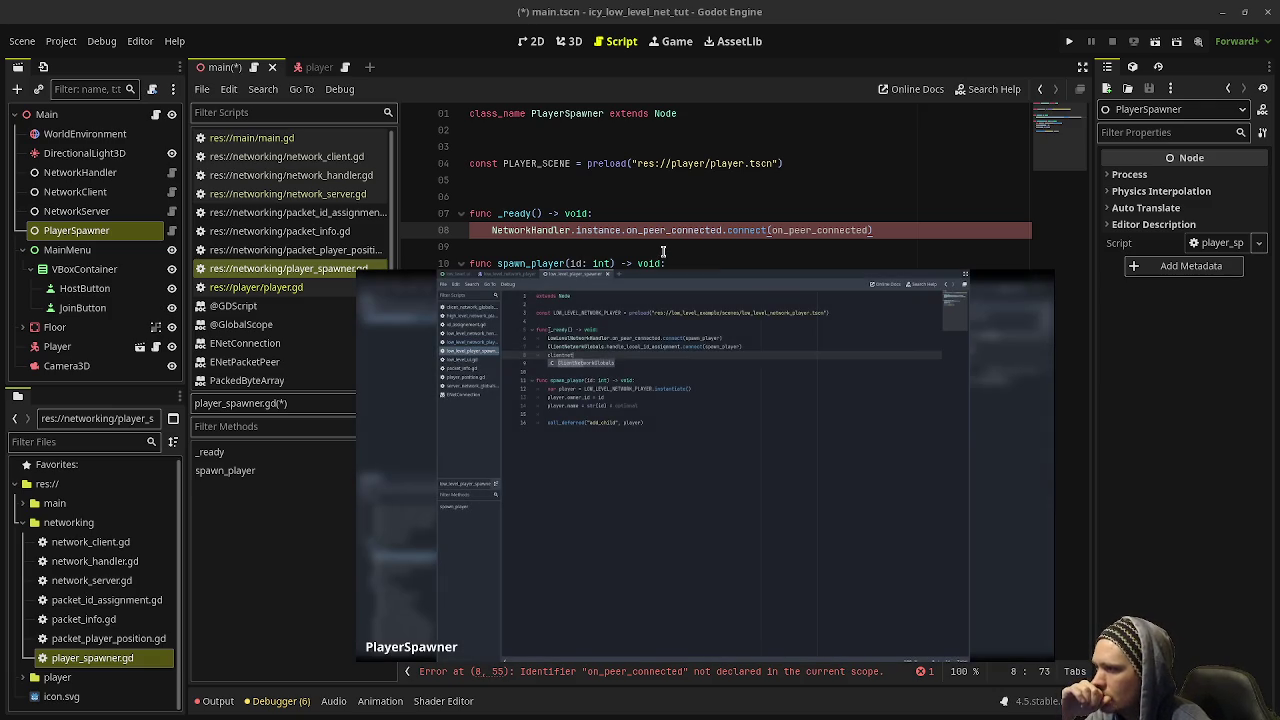
key("Return")
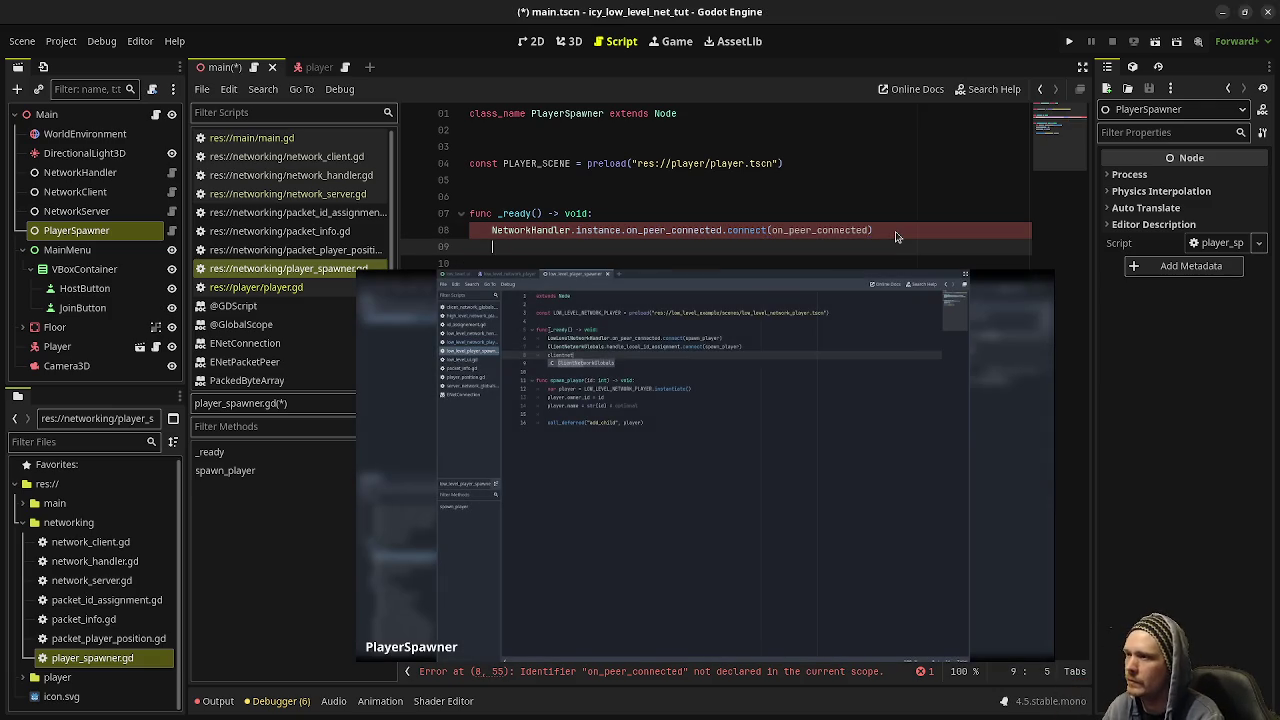
- Connect NetworkClient.instance.handle_local_id_assignment and on_peer_connected to spawn_player
type("C")
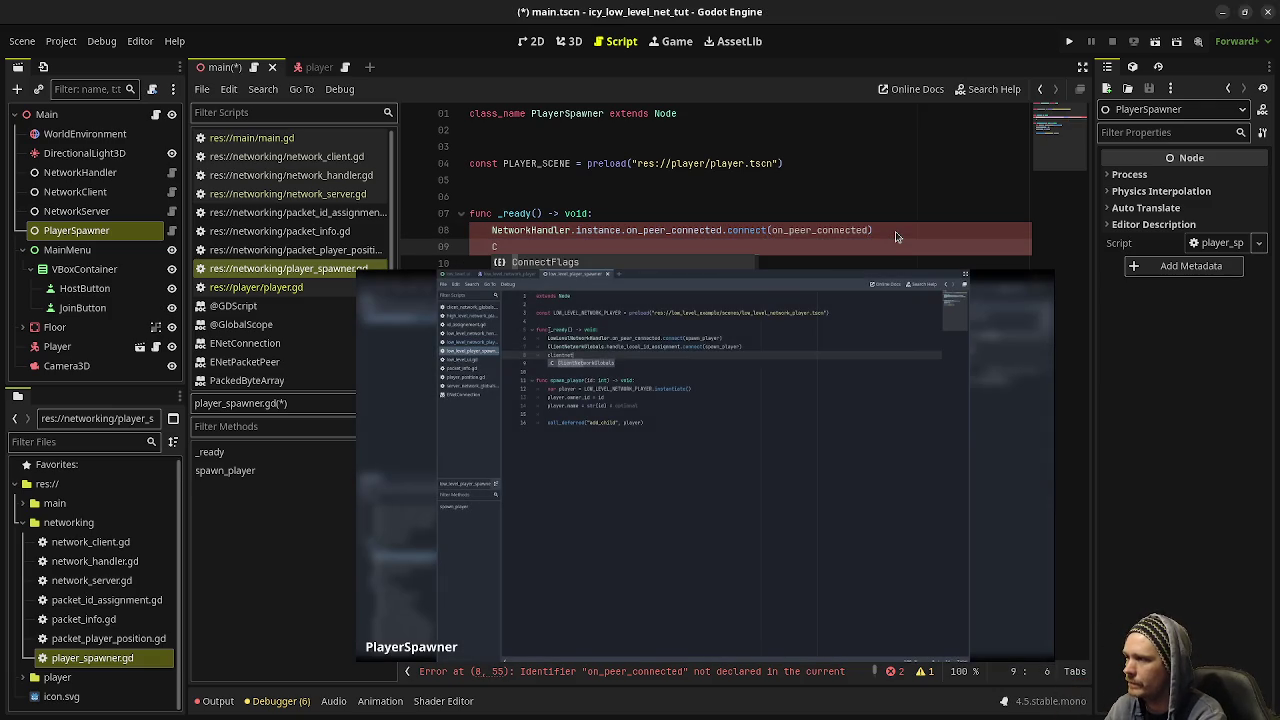
type("lient")
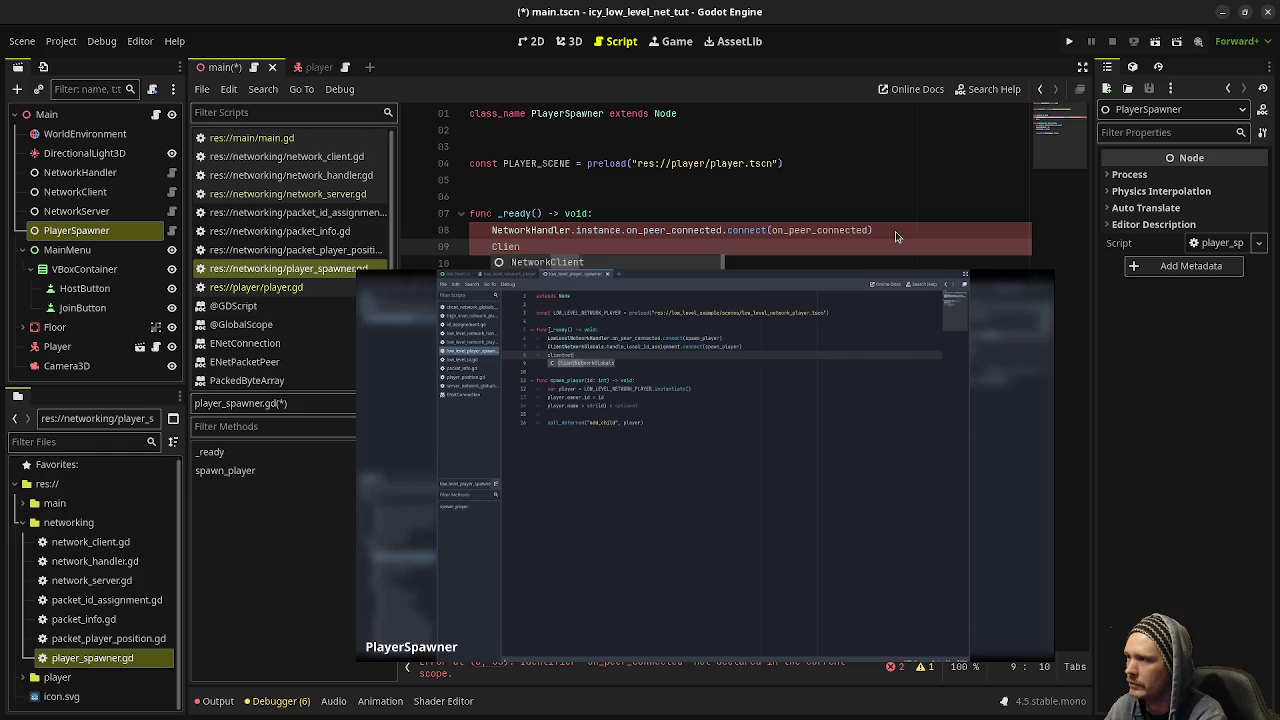
key("Return")
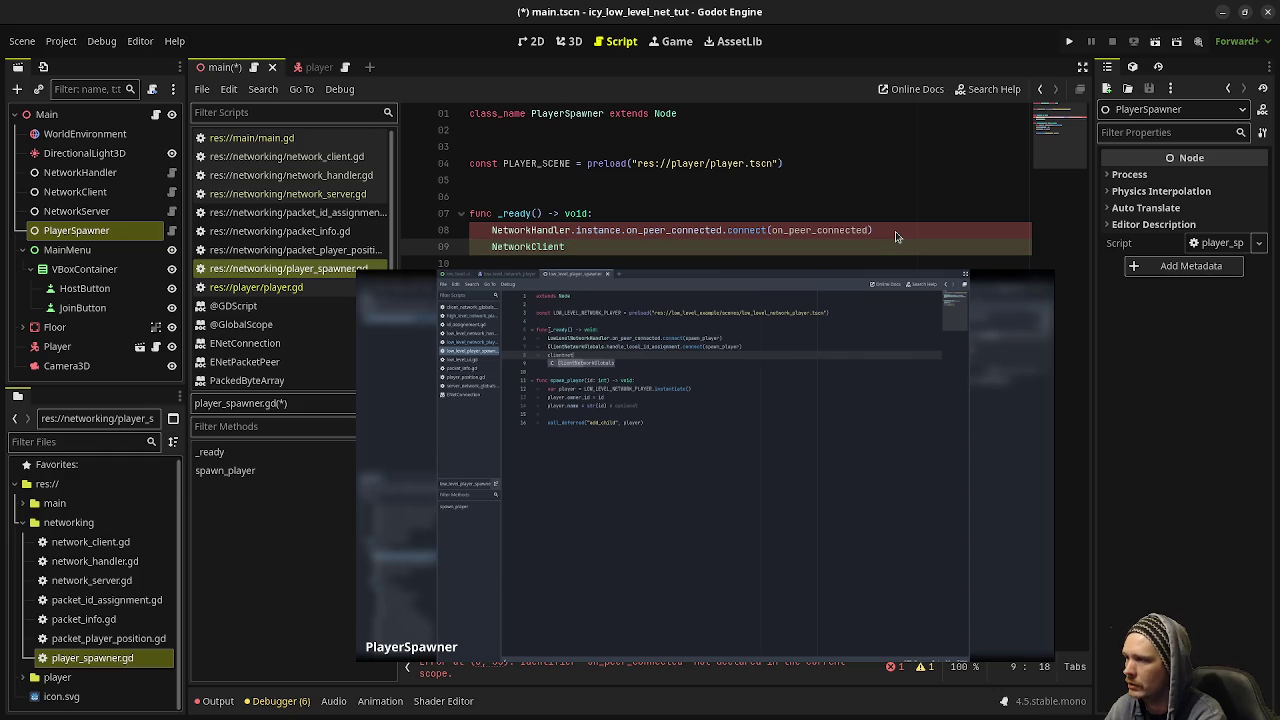
type(".han")
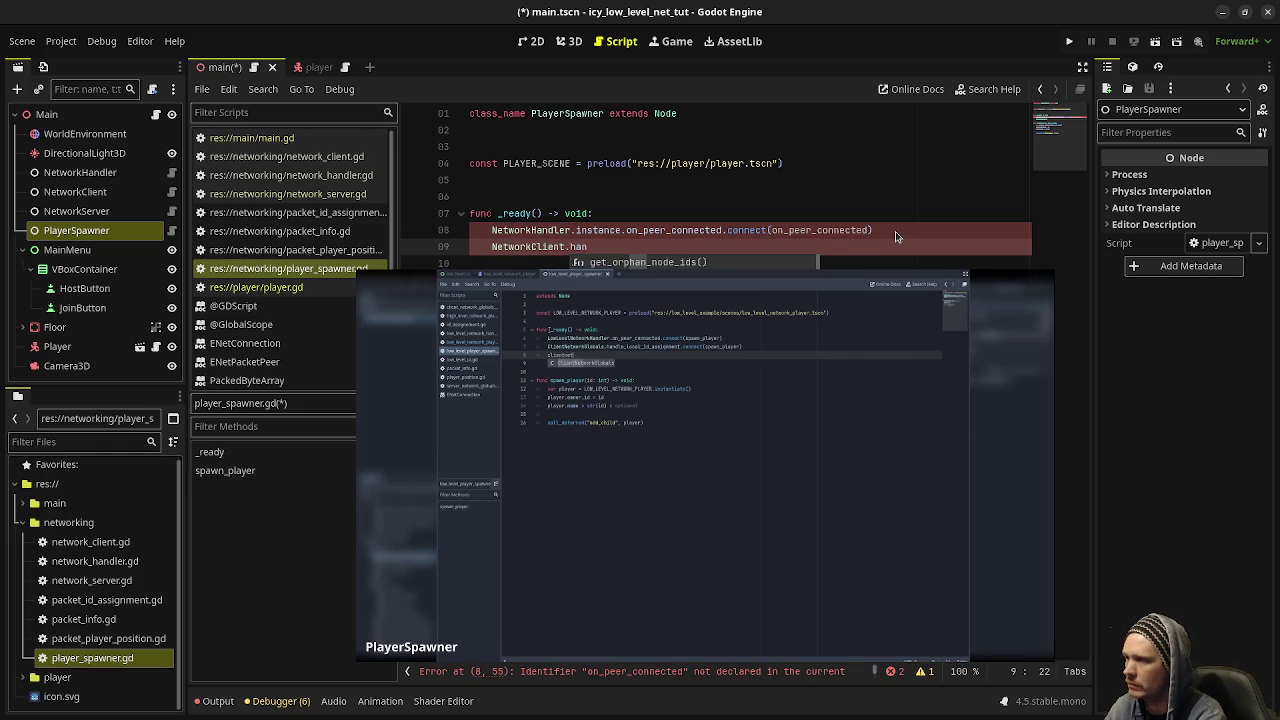
key("BackSpace")
key("BackSpace")
key("BackSpace")
type("inst")
key("Return")
type(".handle_l")
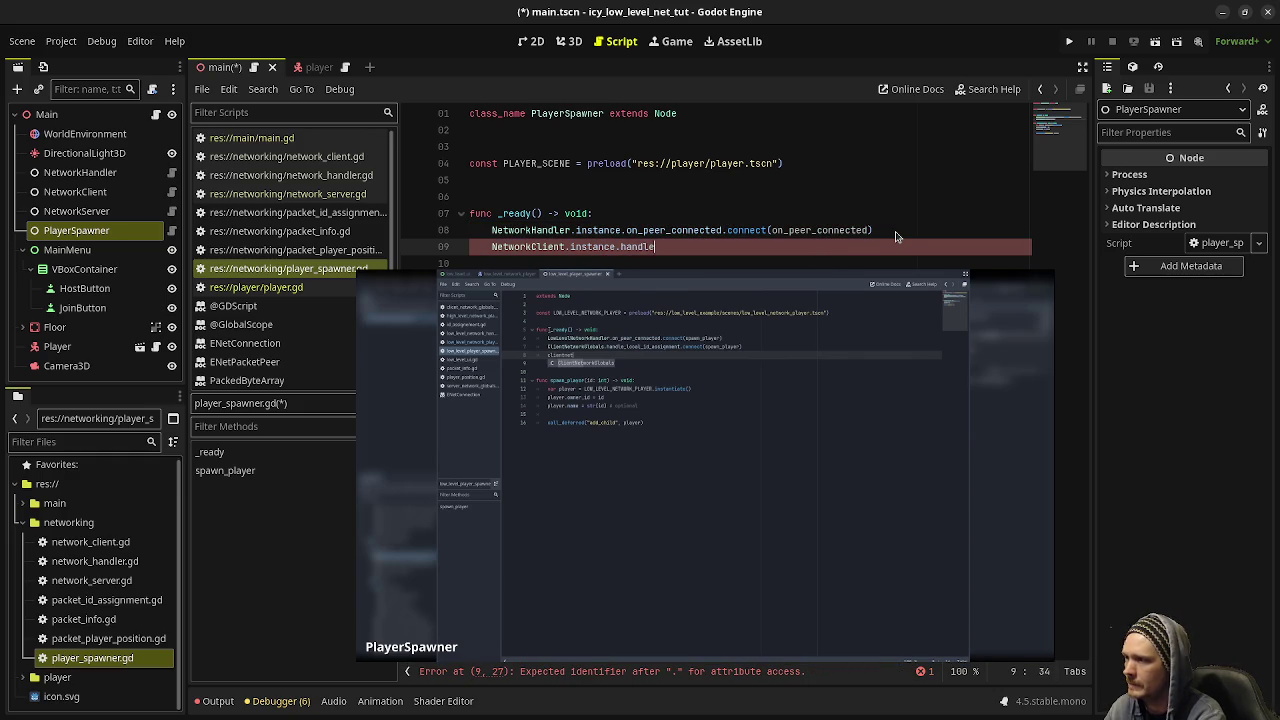
type("ocal_id_")
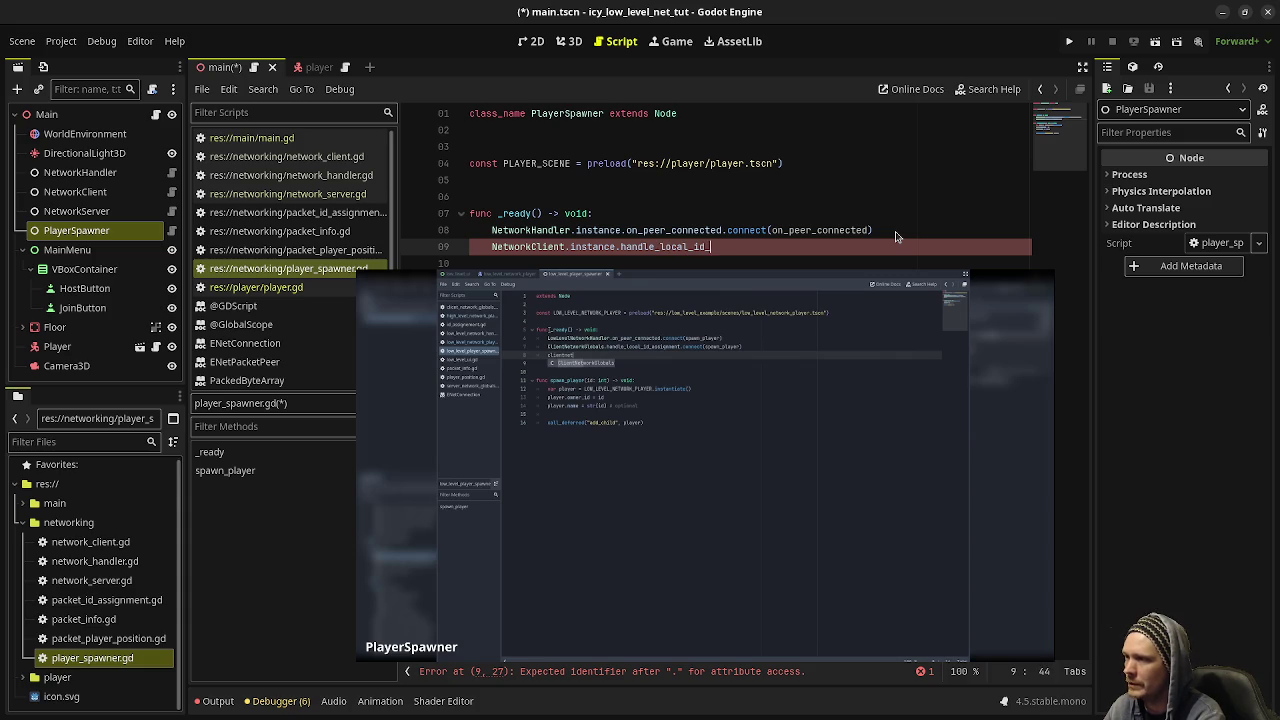
type("ass")
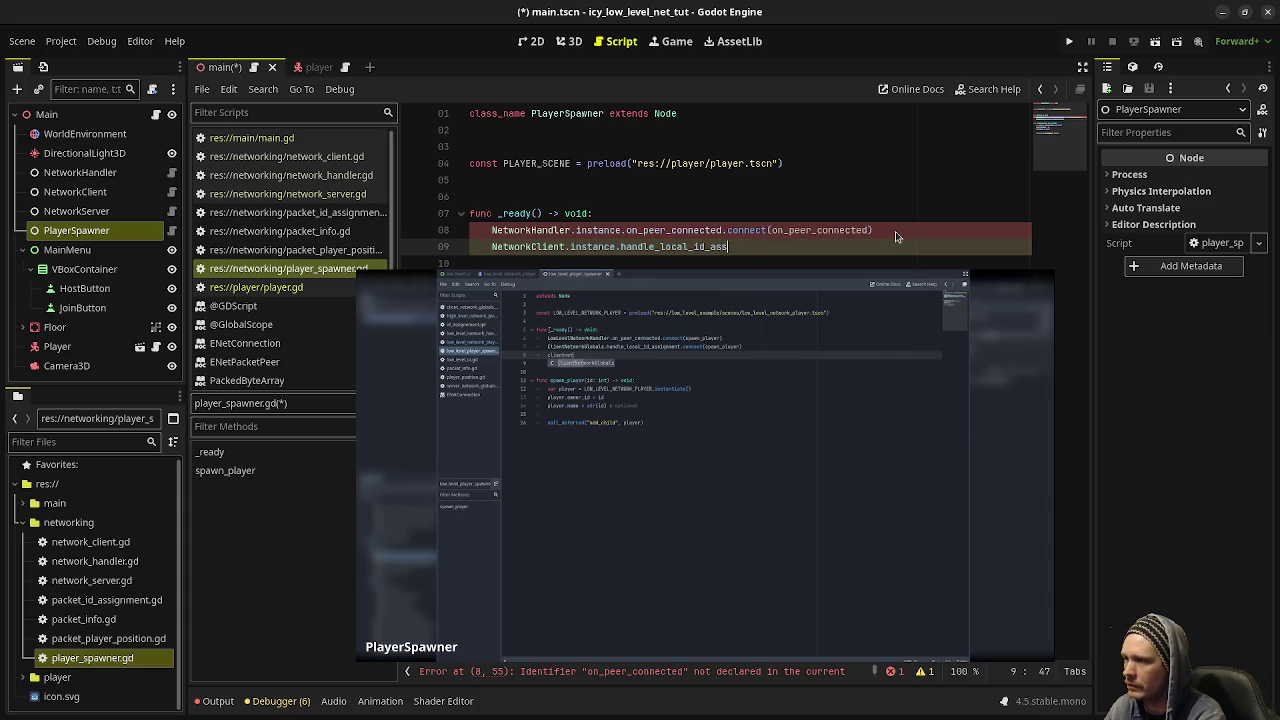
type("ignment.connect")
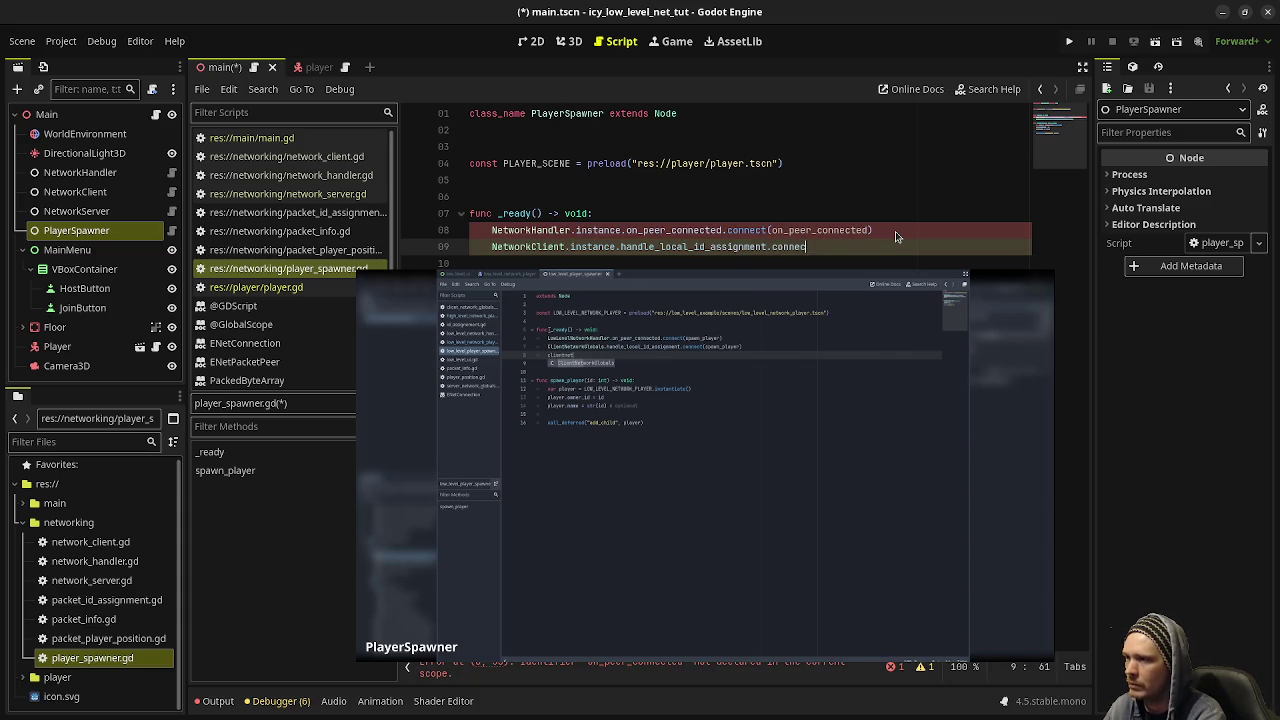
type("(spawn_")
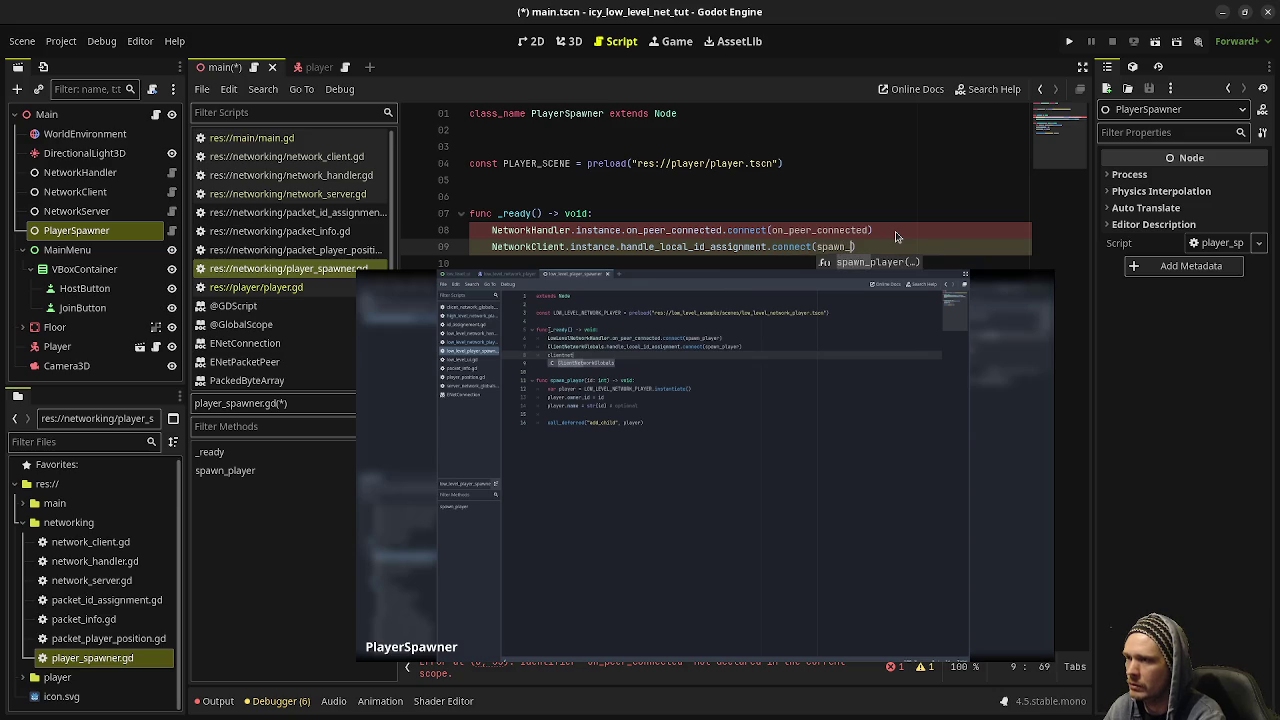
type("player")
double_click(815, 230)
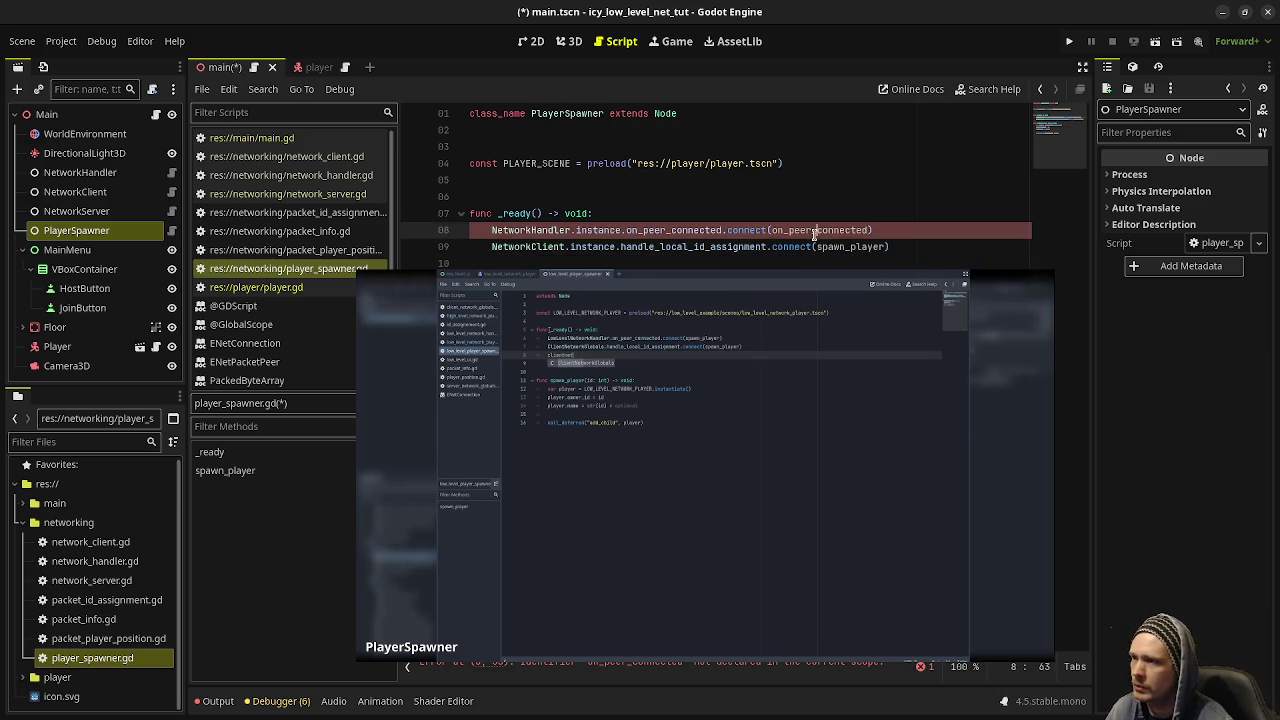
type("spawn_")
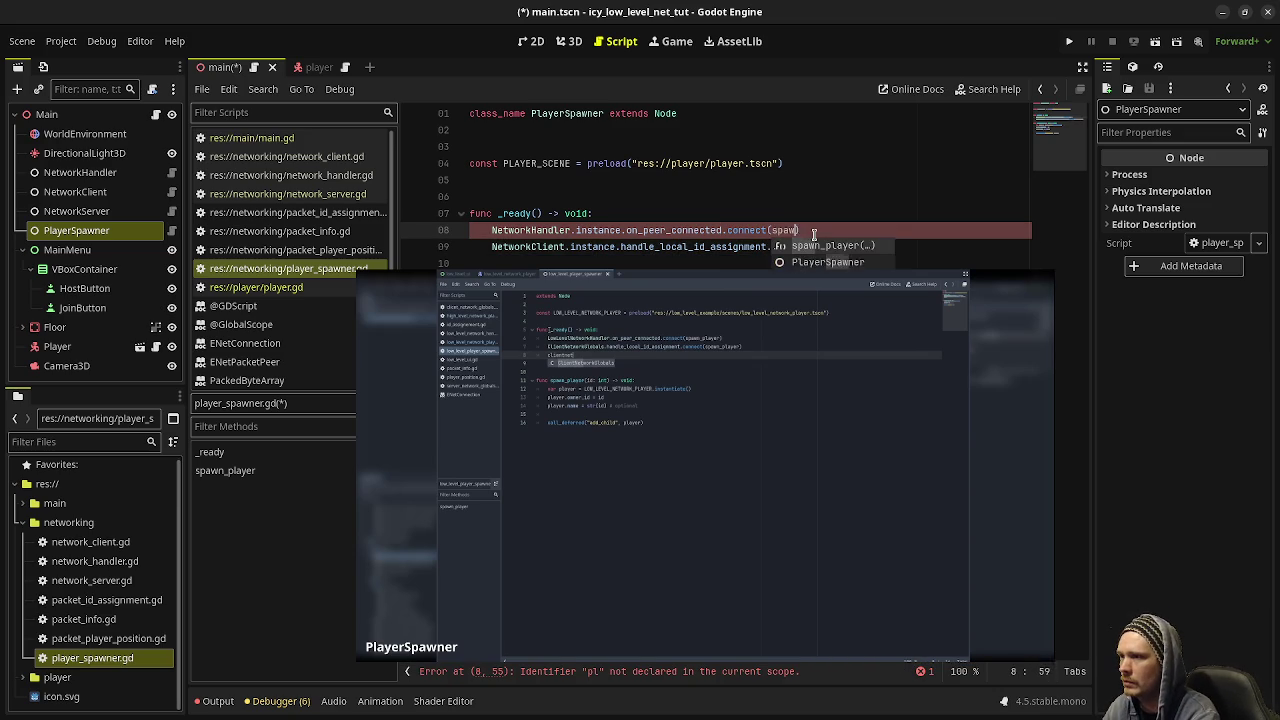
type("player")
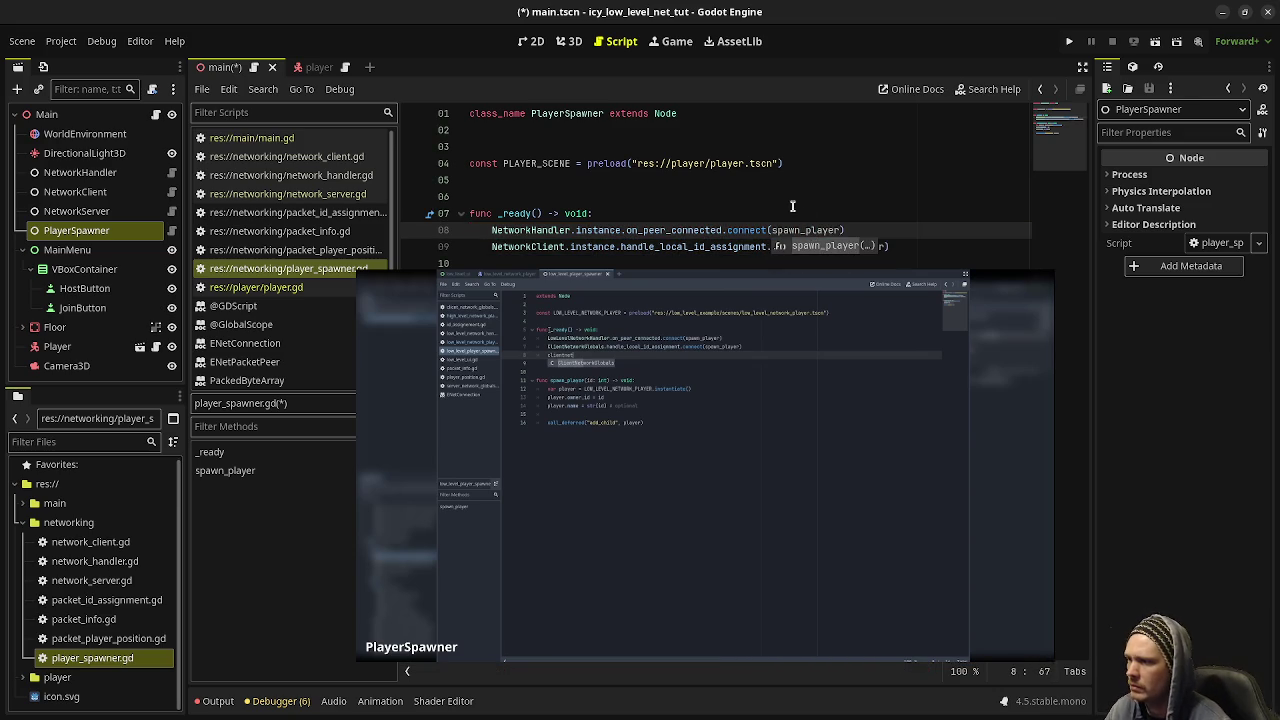
key("Up")
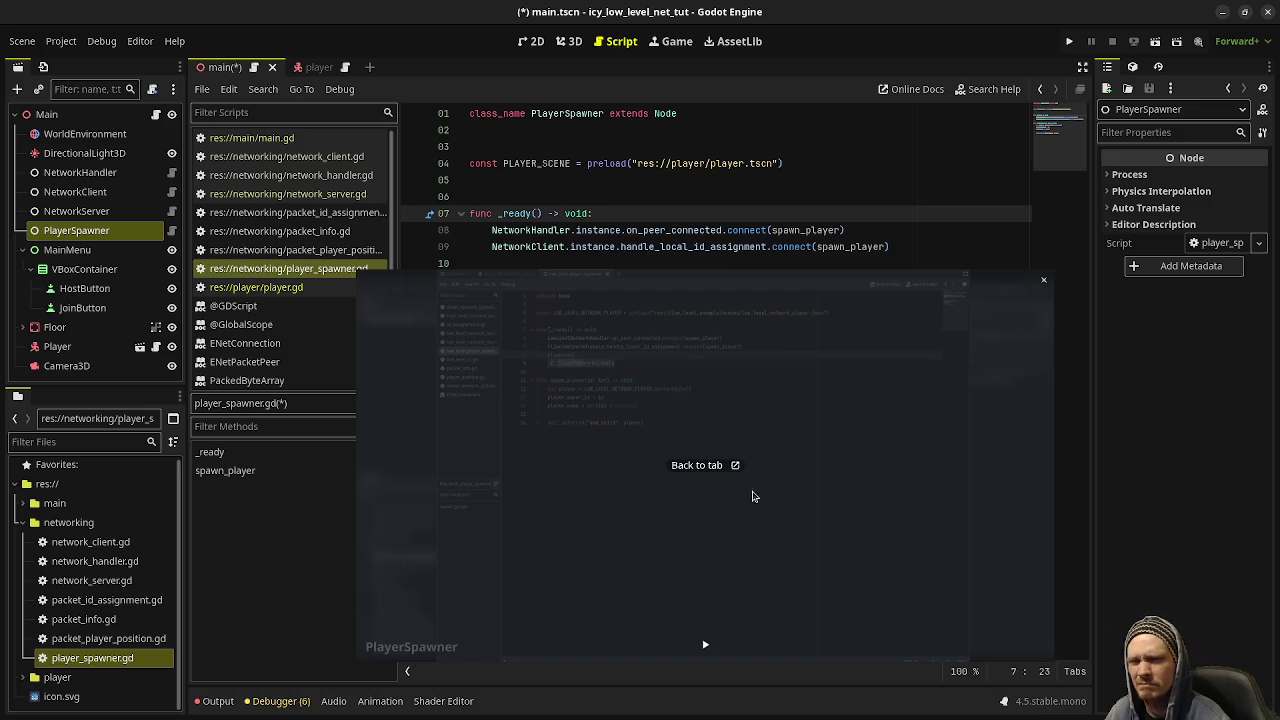
- Connect NetworkClient.instance.handle_remote_id_assignment to spawn_player and save the script
left_click(705, 645)
left_click(924, 246)
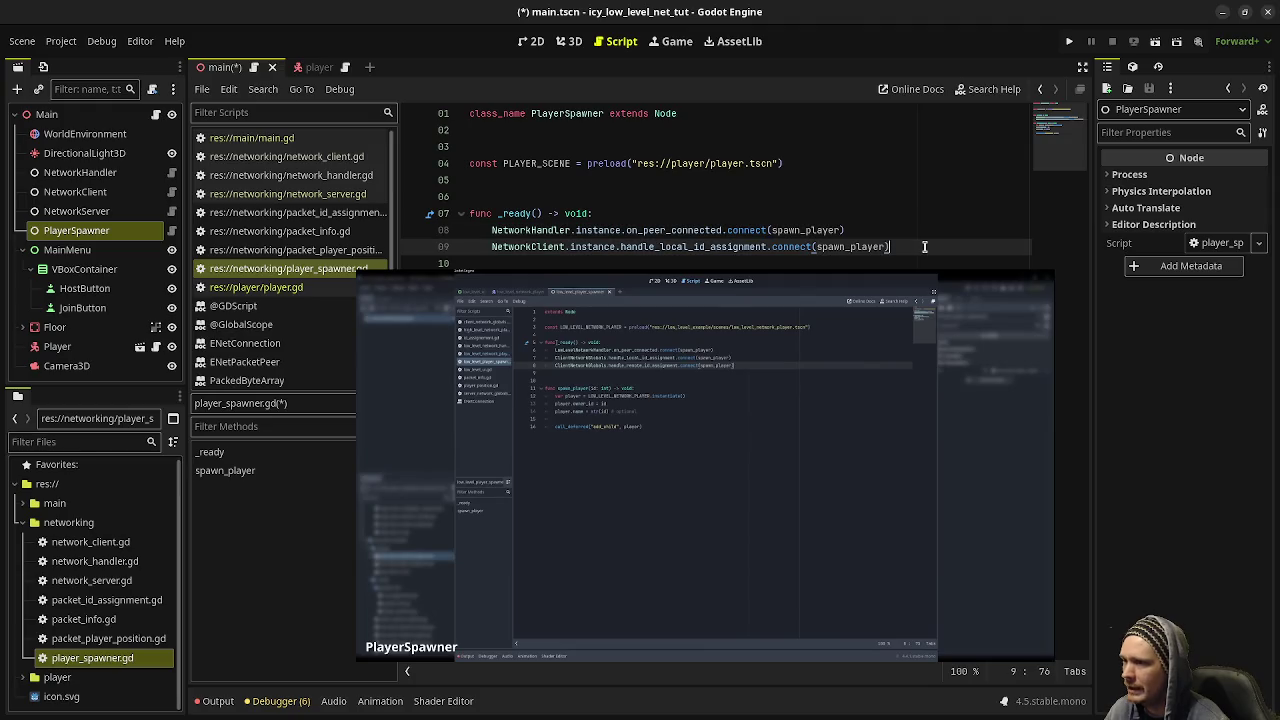
key("Return")
type("Network")
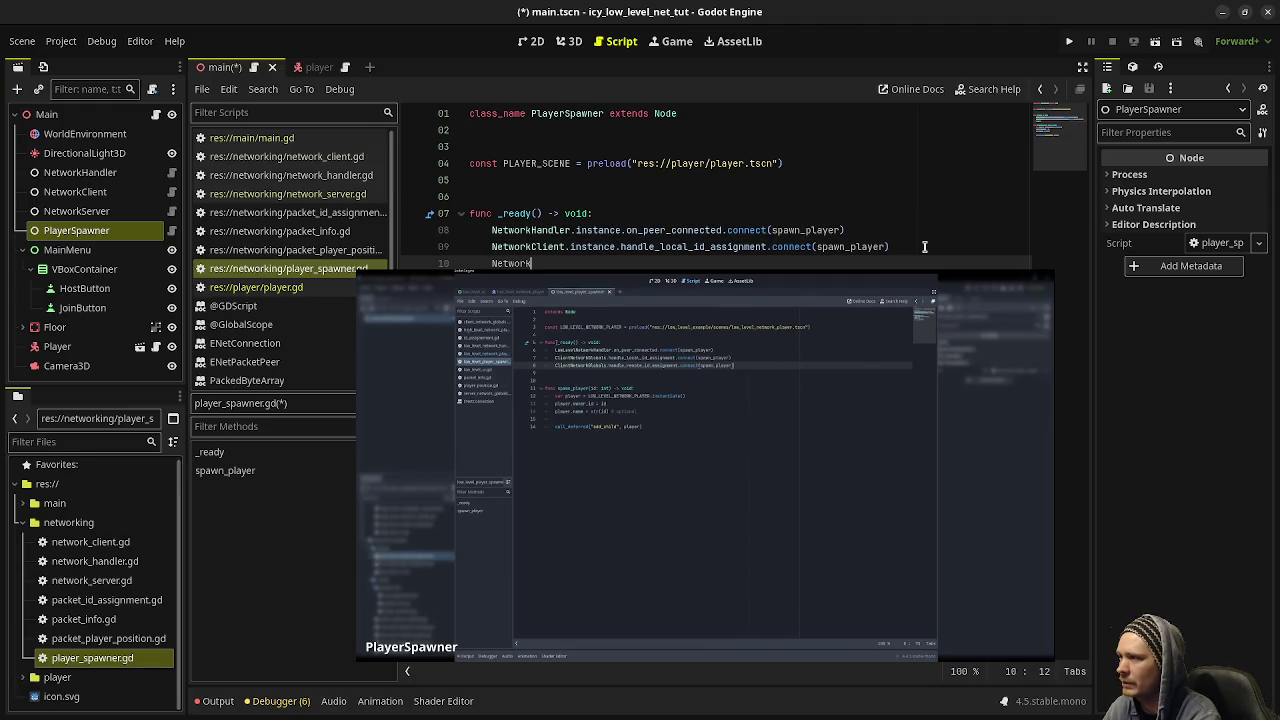
type("Client.instan")
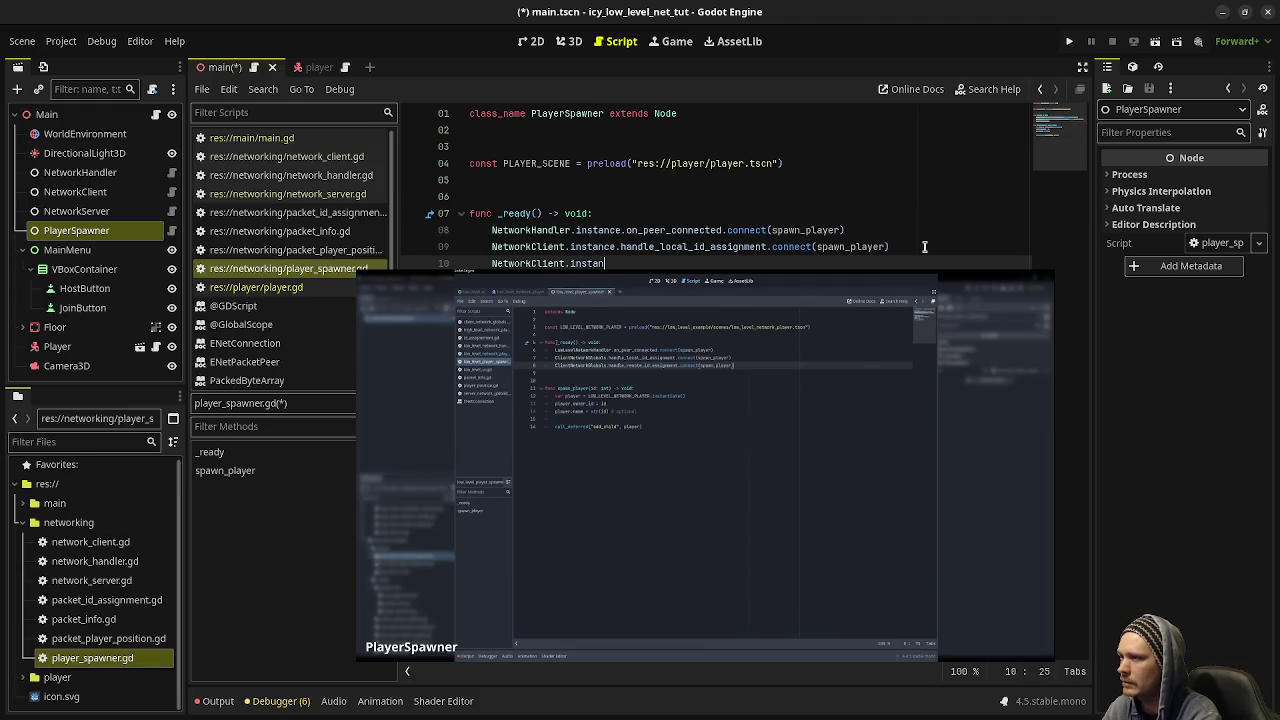
type("ce.handle_")
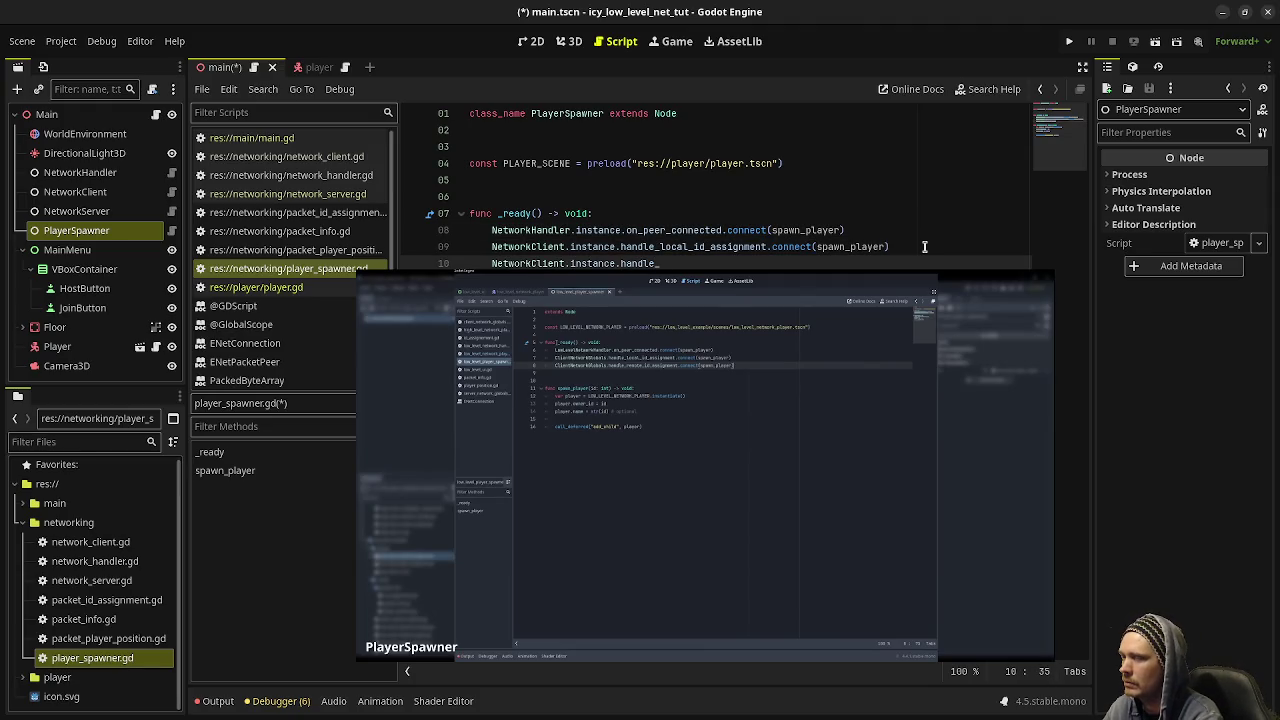
type("remote_i")
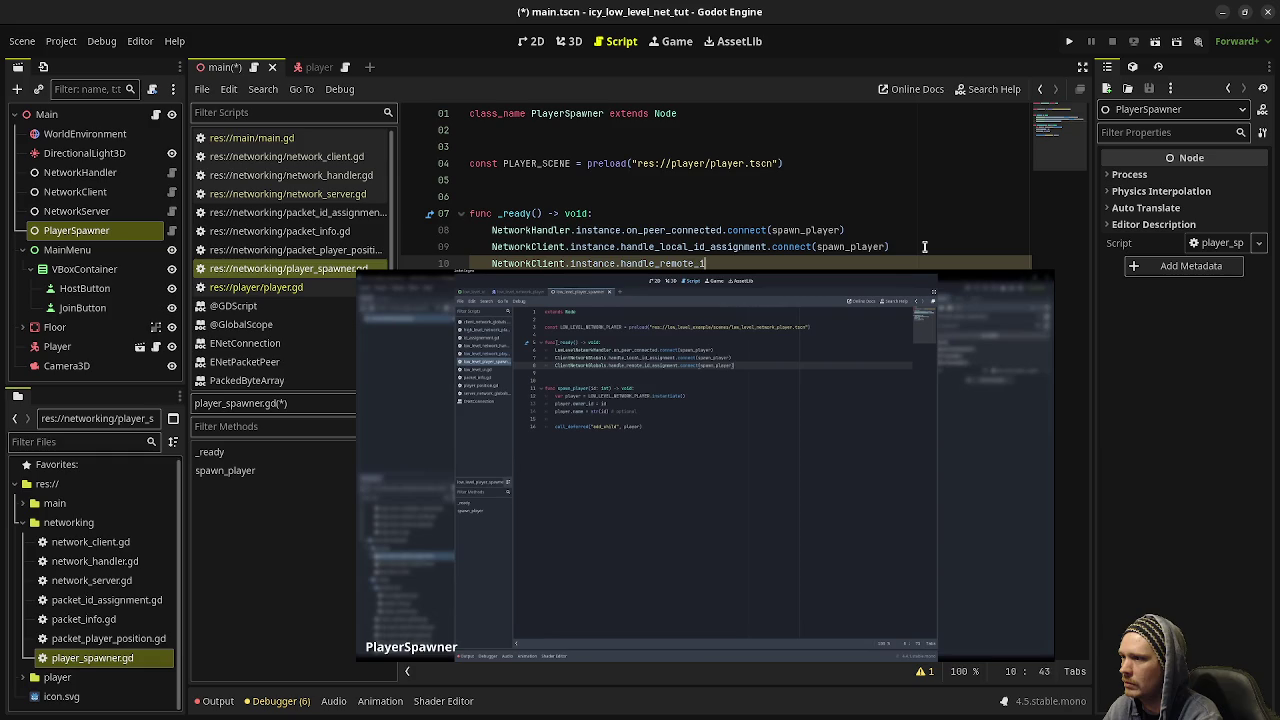
type("d_assignment.co")
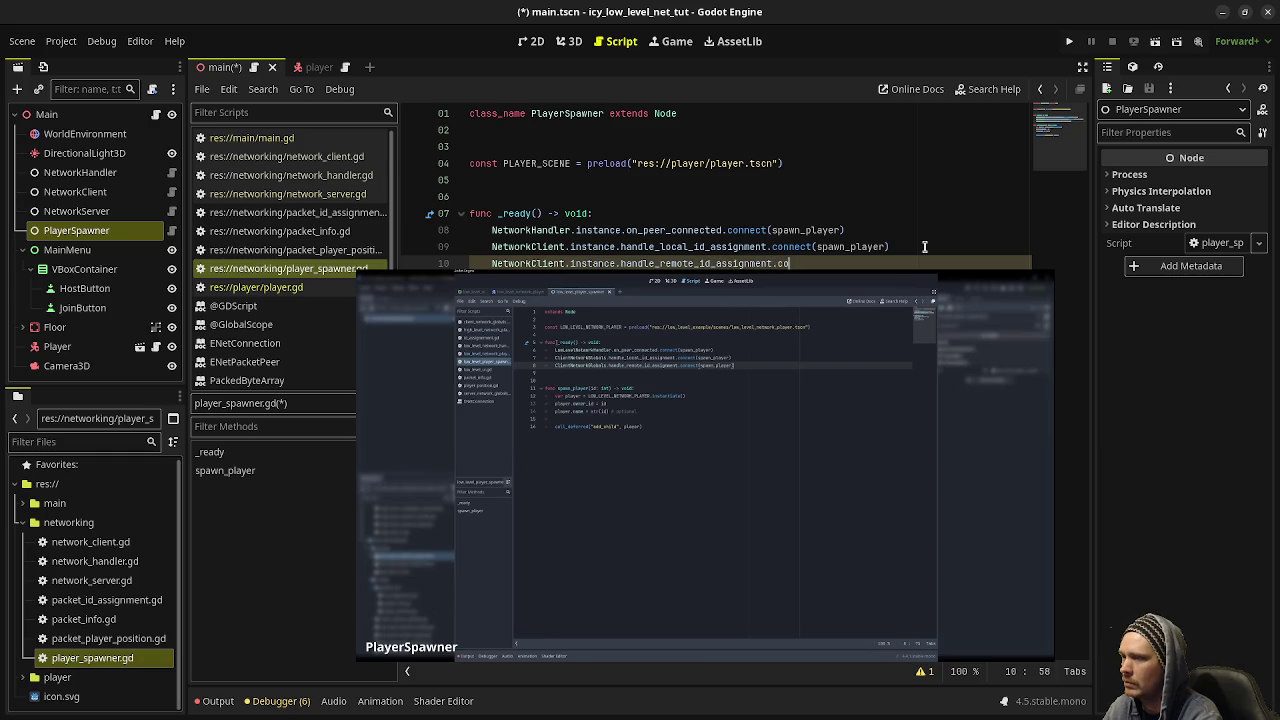
type("nnect(spawn_player")
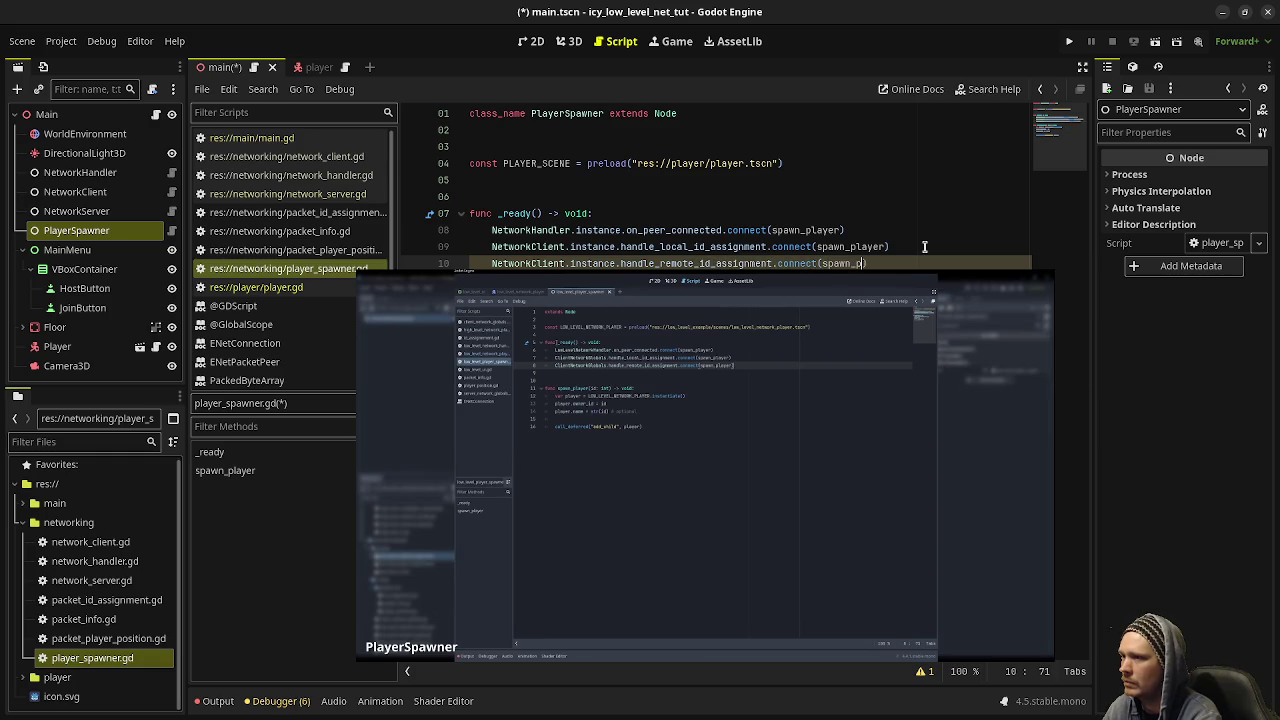
key("ctrl+s")
mouse_move(790, 400)
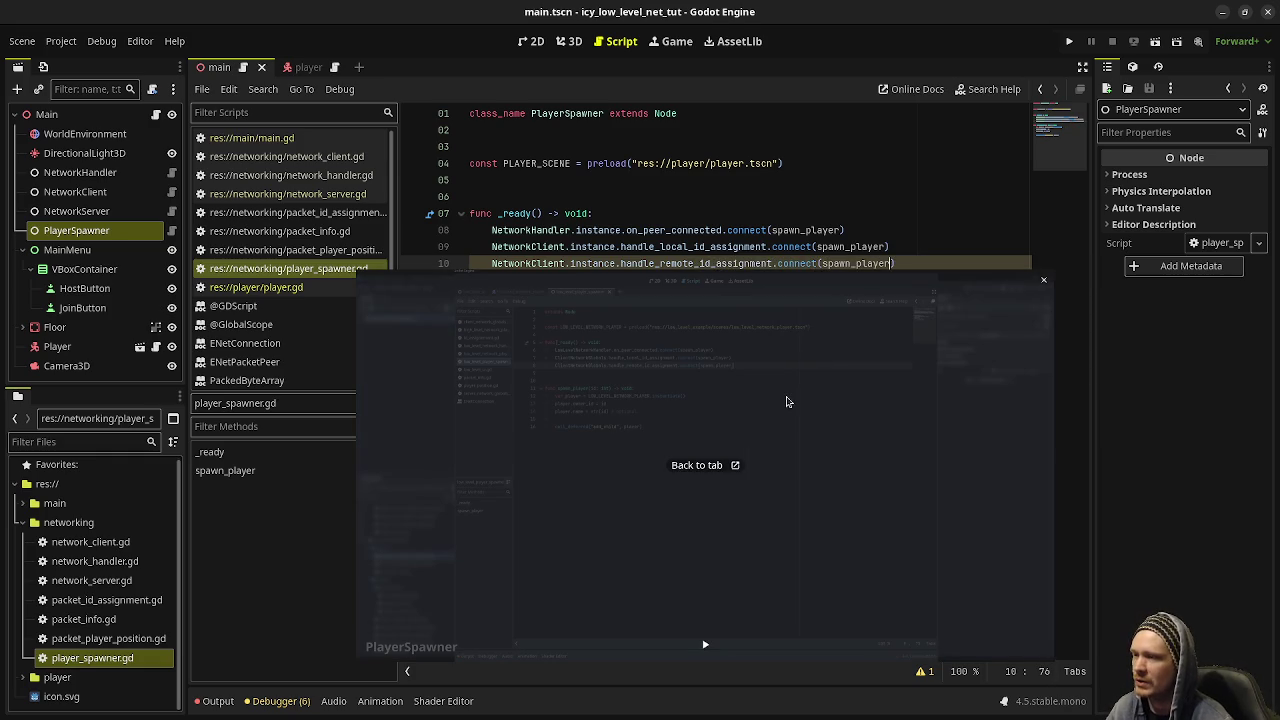
mouse_move(790, 400)
left_mouse_down()
mouse_move(790, 472)
mouse_move(760, 374)
left_mouse_up()
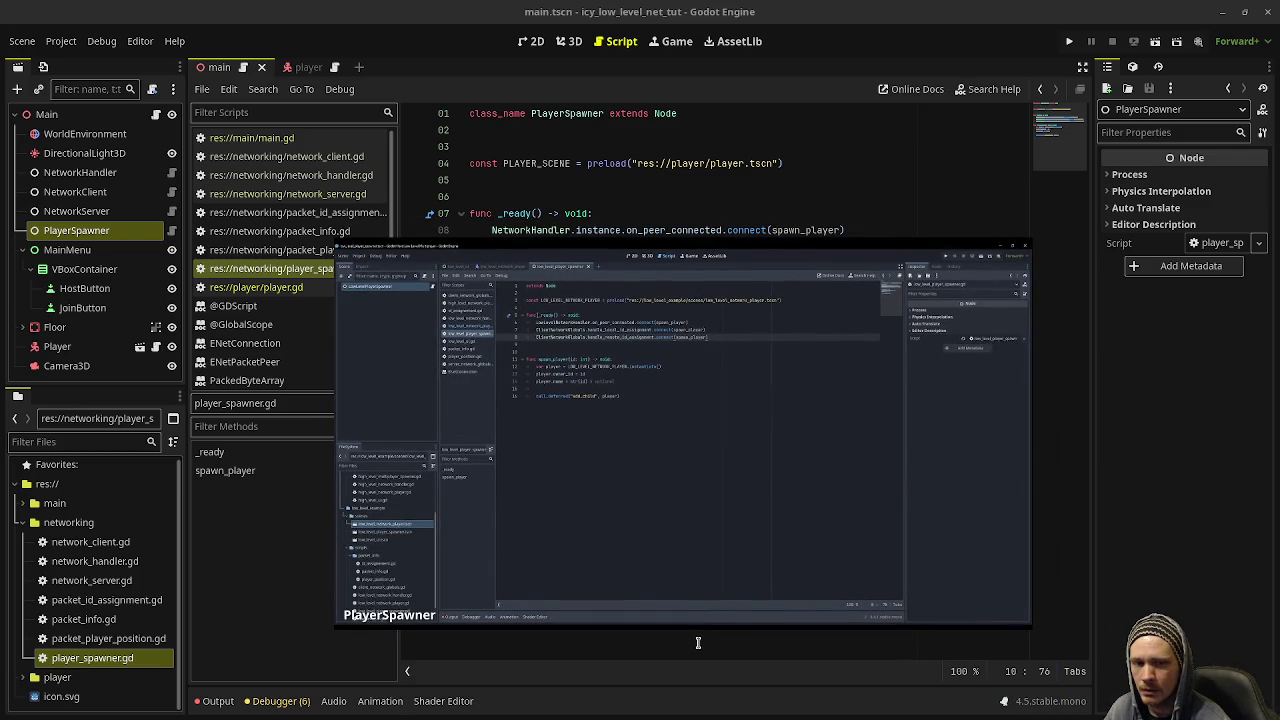
left_click(683, 610)
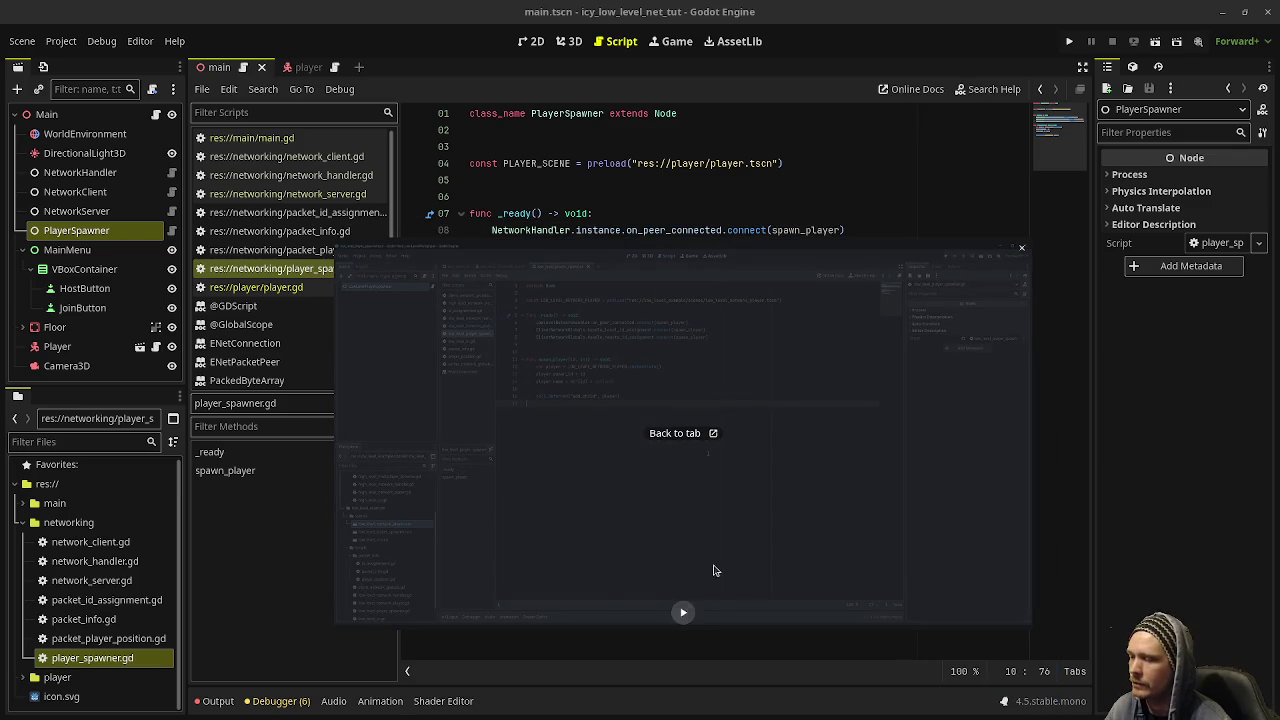
left_click(682, 612)
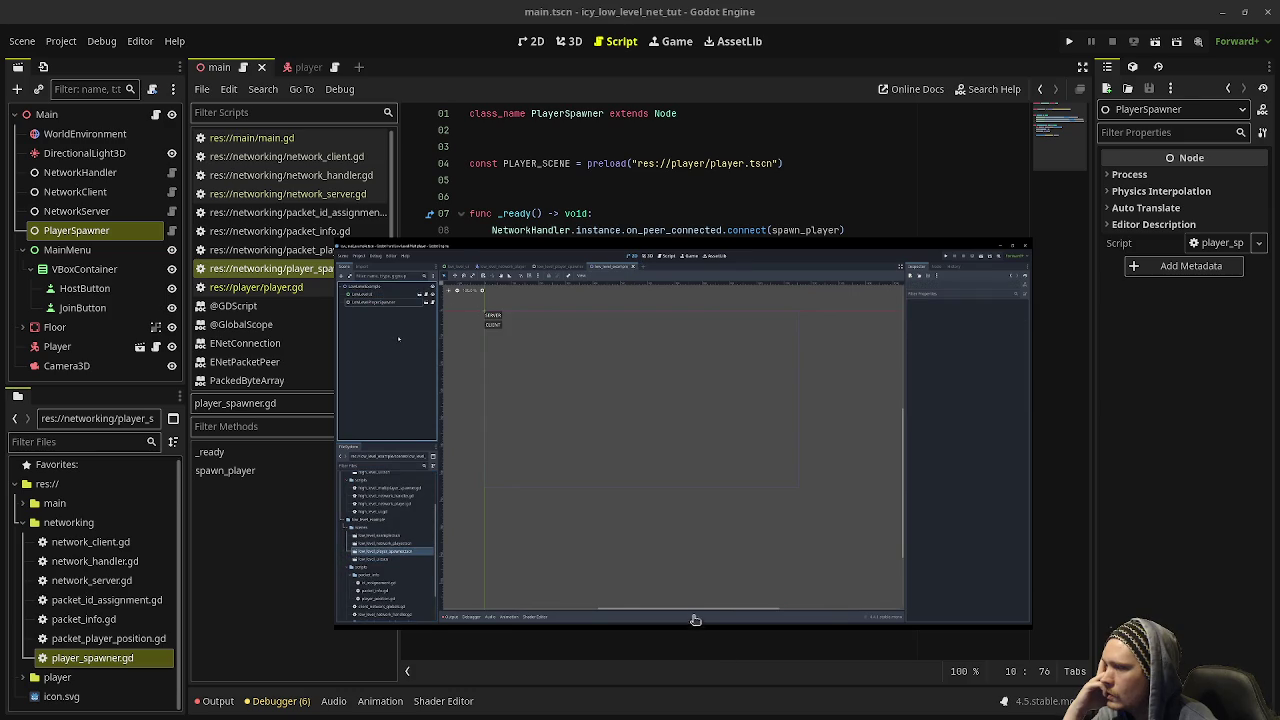
mouse_move(686, 610)
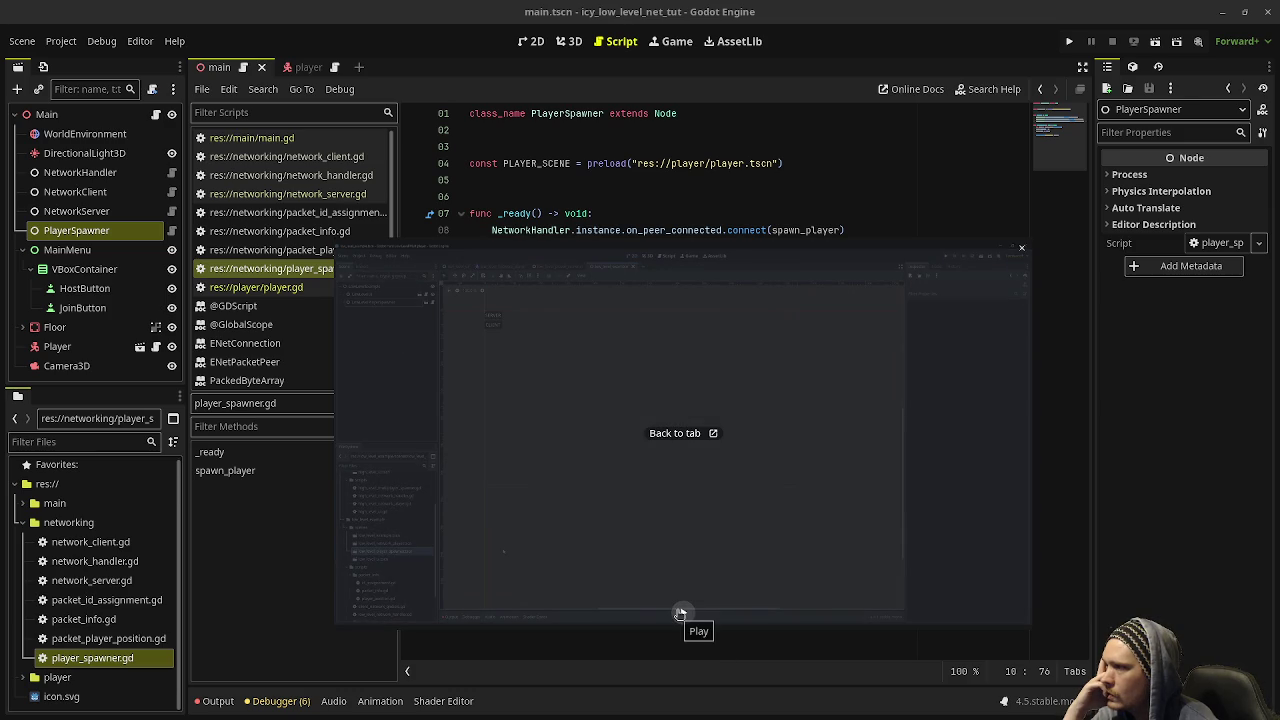
left_click_drag(679, 438, 594, 719)
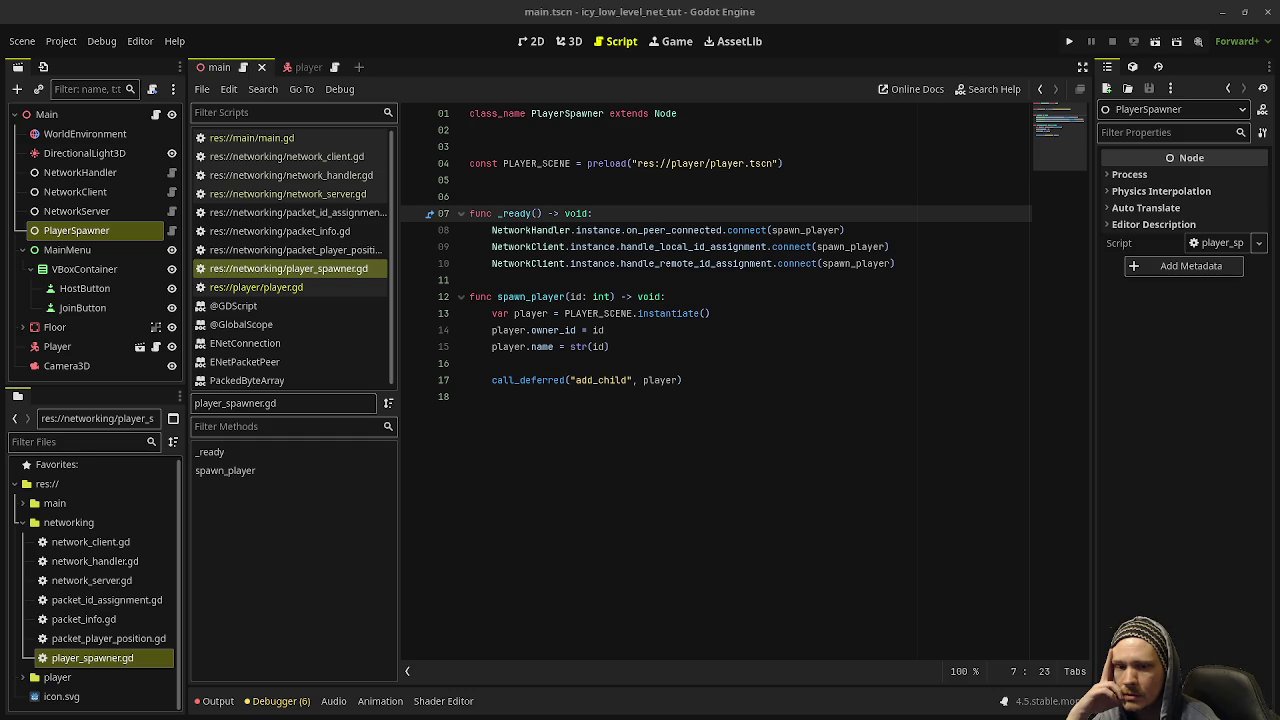
mouse_move(597, 380)
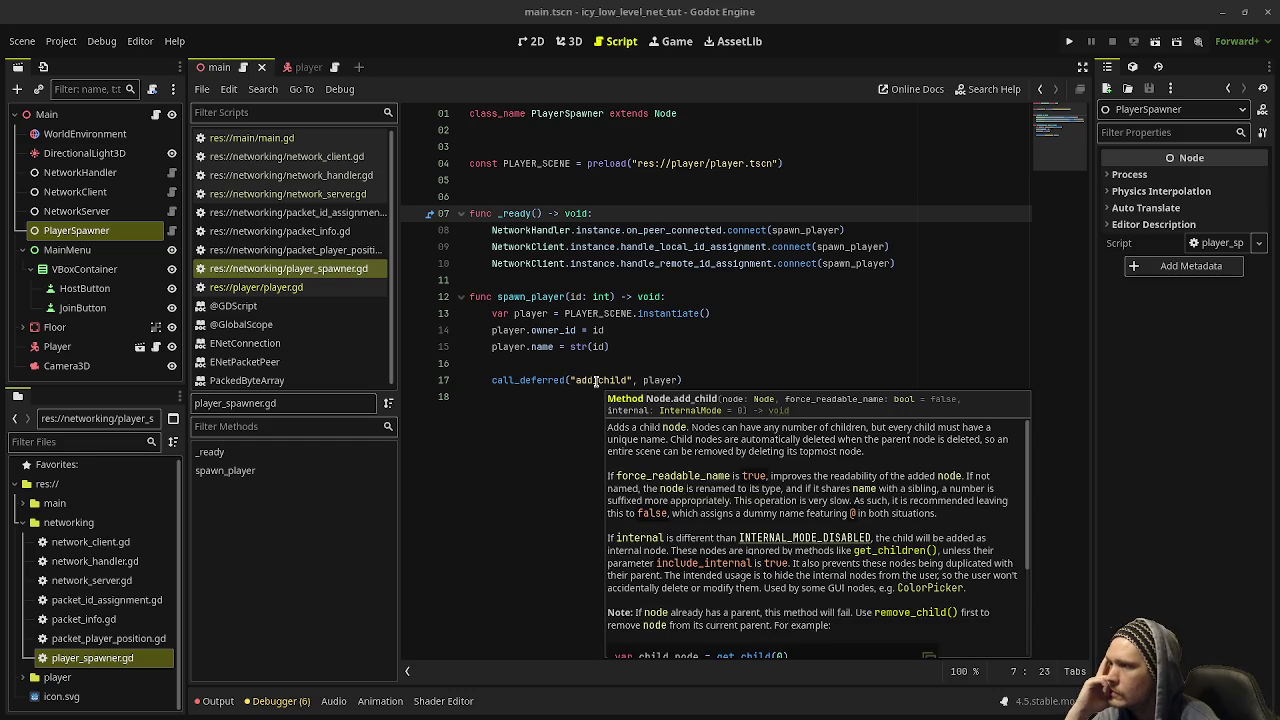
- Dismiss the add_child help popup and close all open scripts and doc pages
left_click(604, 363)
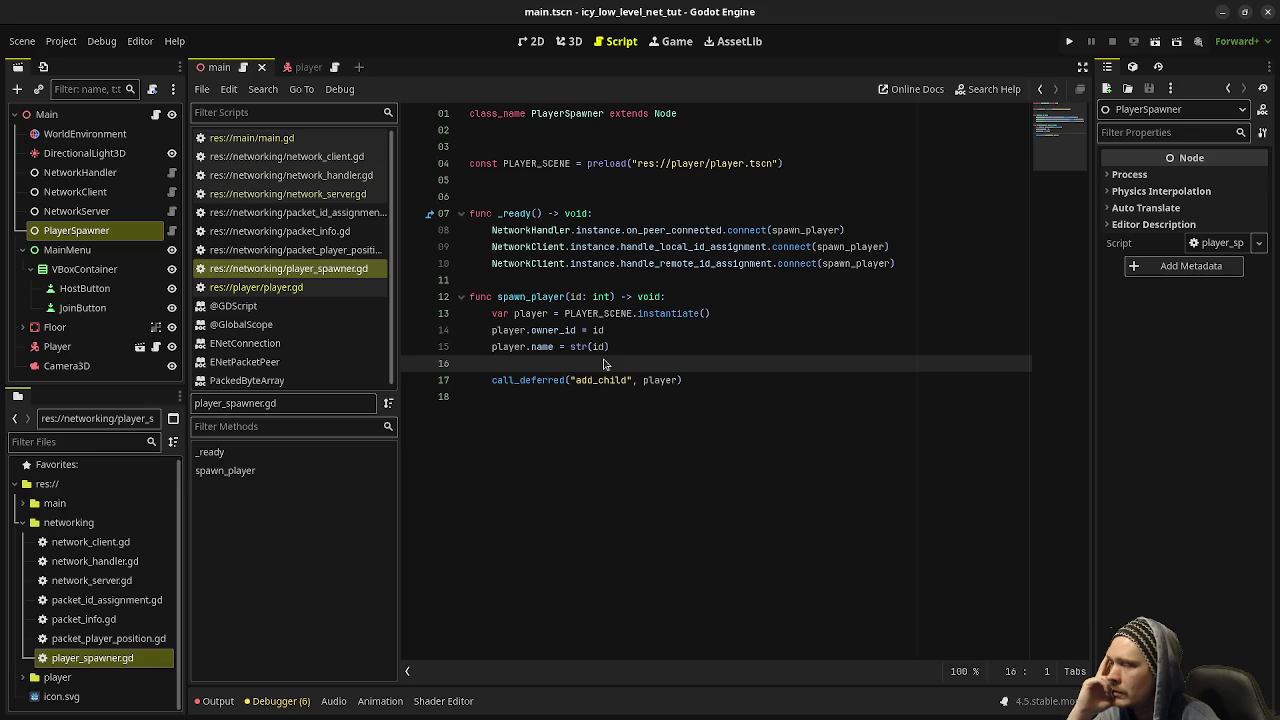
left_click(255, 287)
left_click(235, 306)
right_click(241, 306)
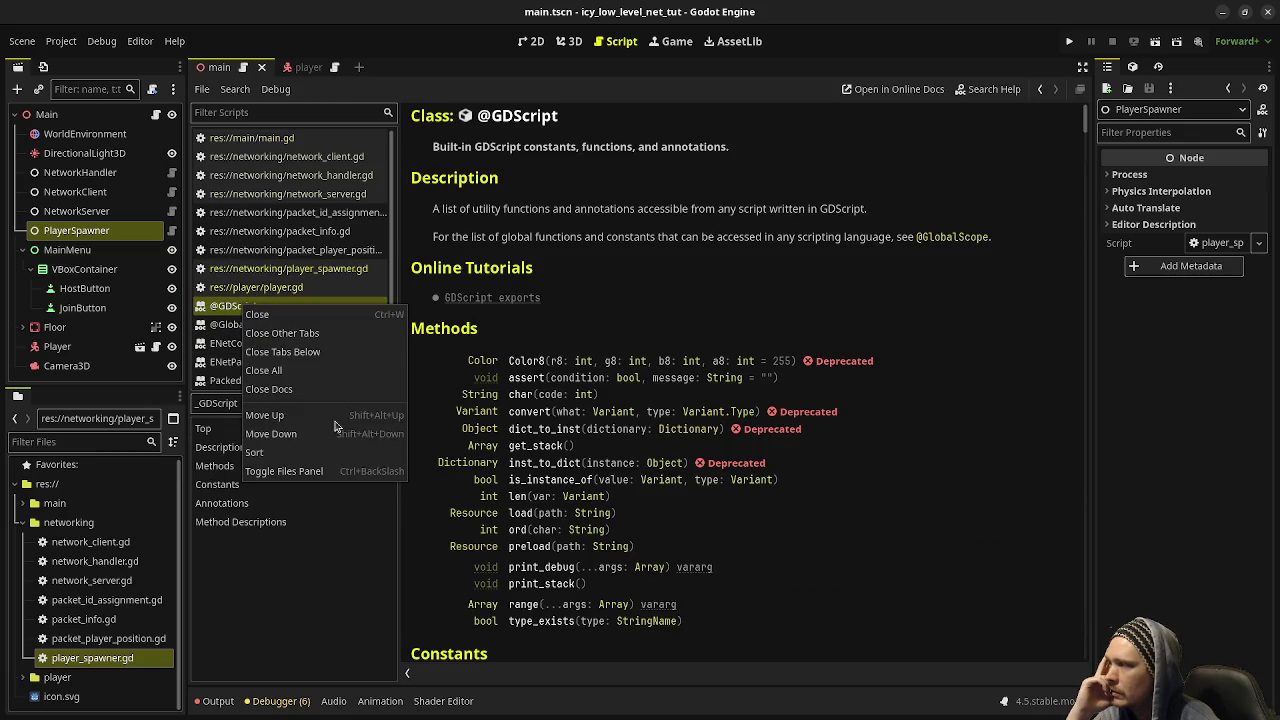
left_click(293, 379)
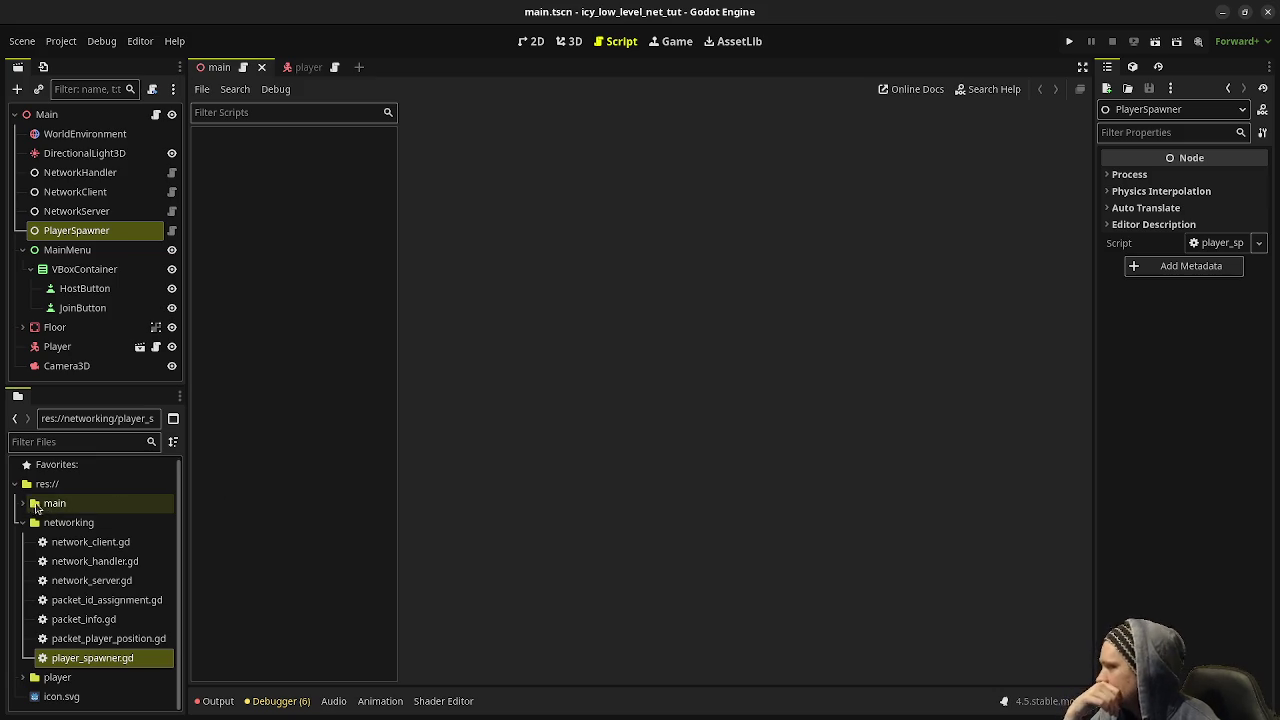
- Reopen main.gd, network_client.gd, network_handler.gd, network_server.gd, packet_id_assignment.gd and packet_info.gd
left_click(22, 503)
double_click(70, 522)
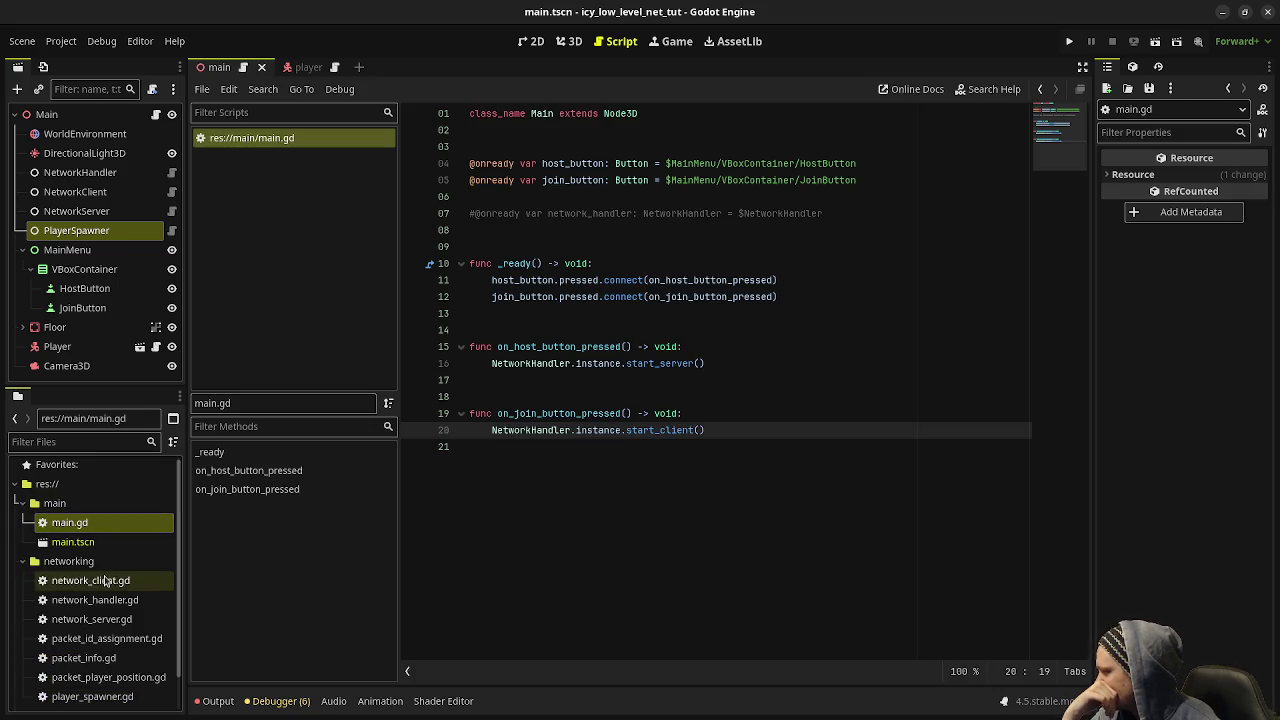
double_click(90, 580)
double_click(95, 600)
double_click(91, 619)
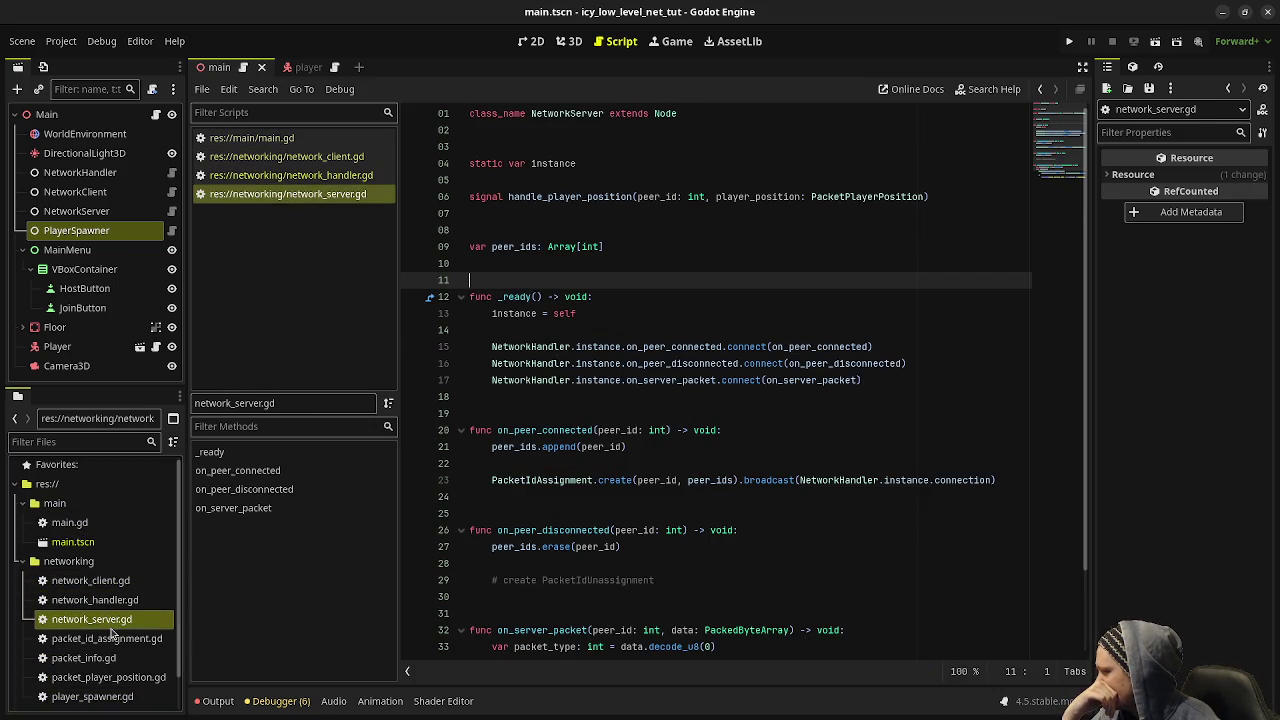
double_click(106, 638)
double_click(84, 657)
- Reopen packet_player_position.gd and player_spawner.gd, finishing with player/player.gd
left_click(97, 680)
double_click(97, 683)
double_click(92, 696)
scroll(60, 685, "down", 1)
double_click(55, 677)
double_click(75, 696)
scroll(115, 632, "down", 1)
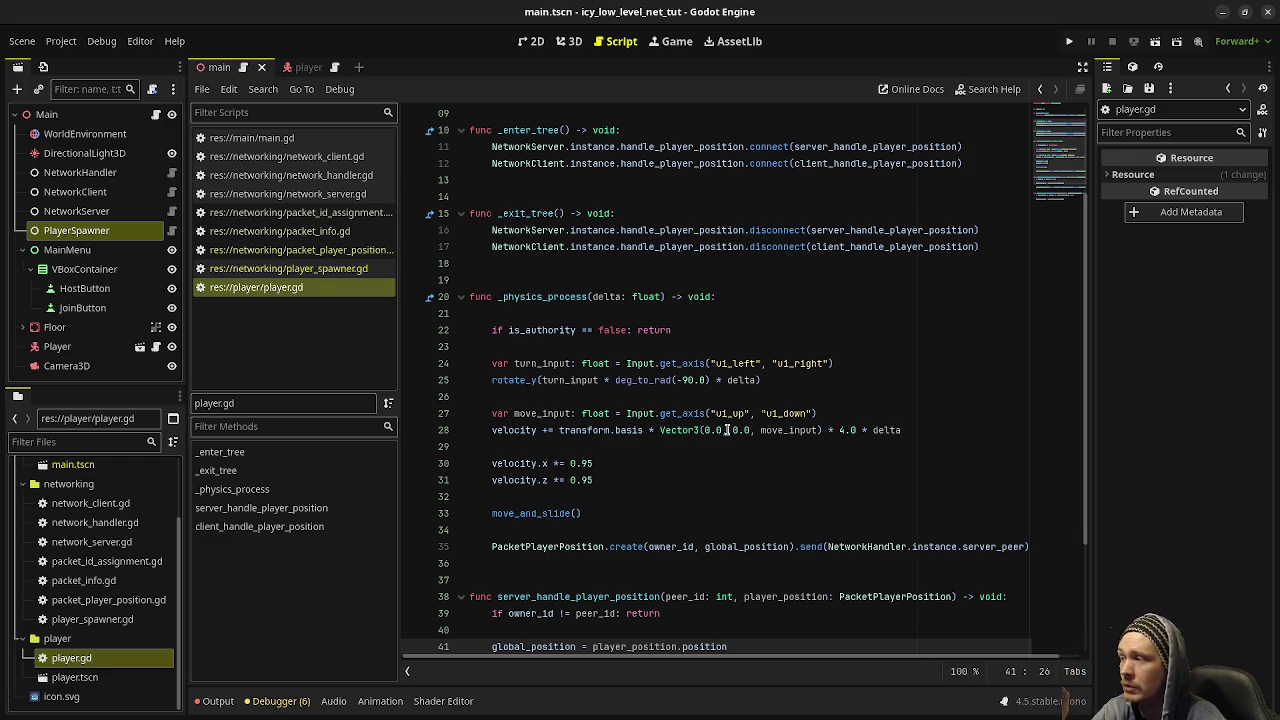
- Delete the Player node from the Main scene, then save and run the game with F5
right_click(60, 346)
left_click(170, 710)
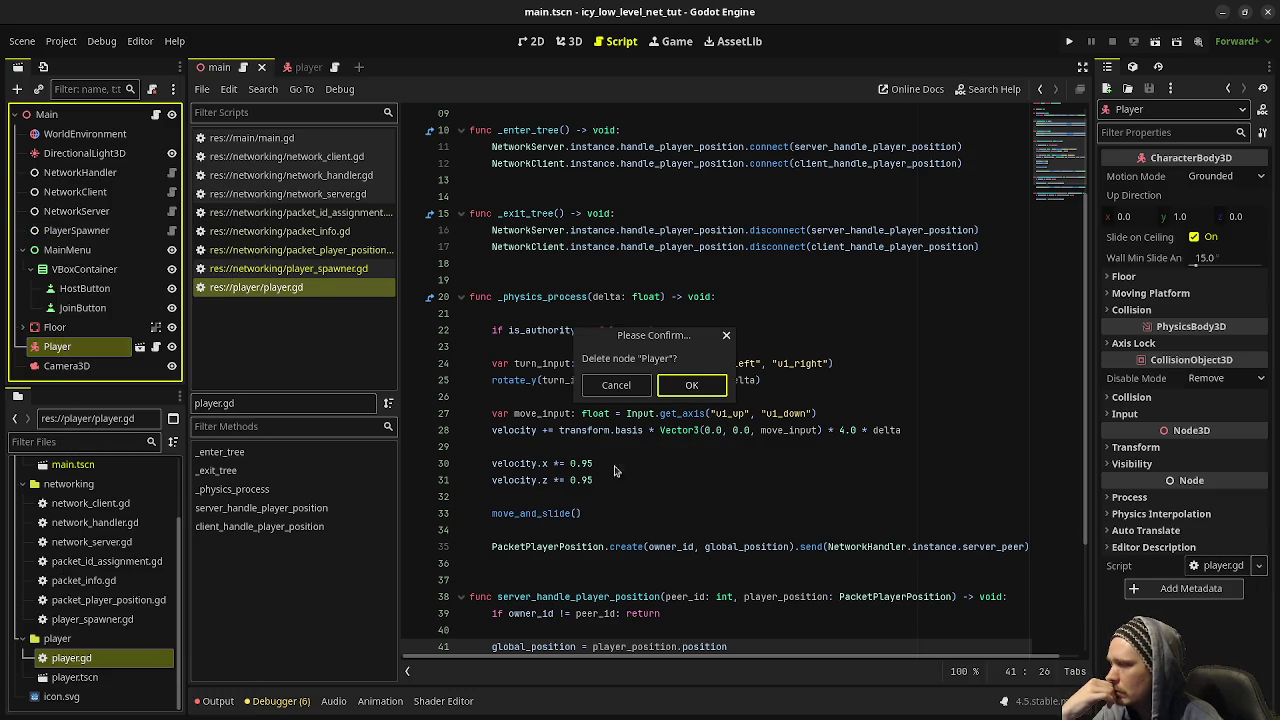
left_click(688, 385)
left_click(877, 263)
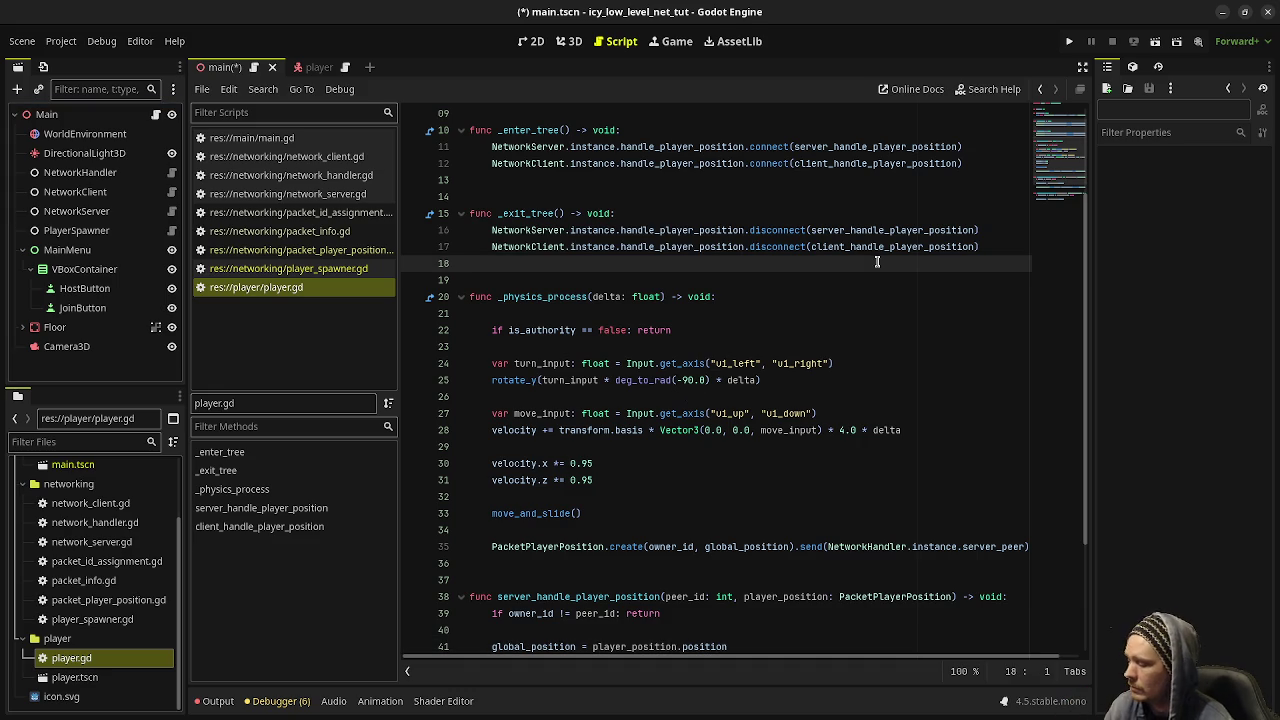
key("F5")
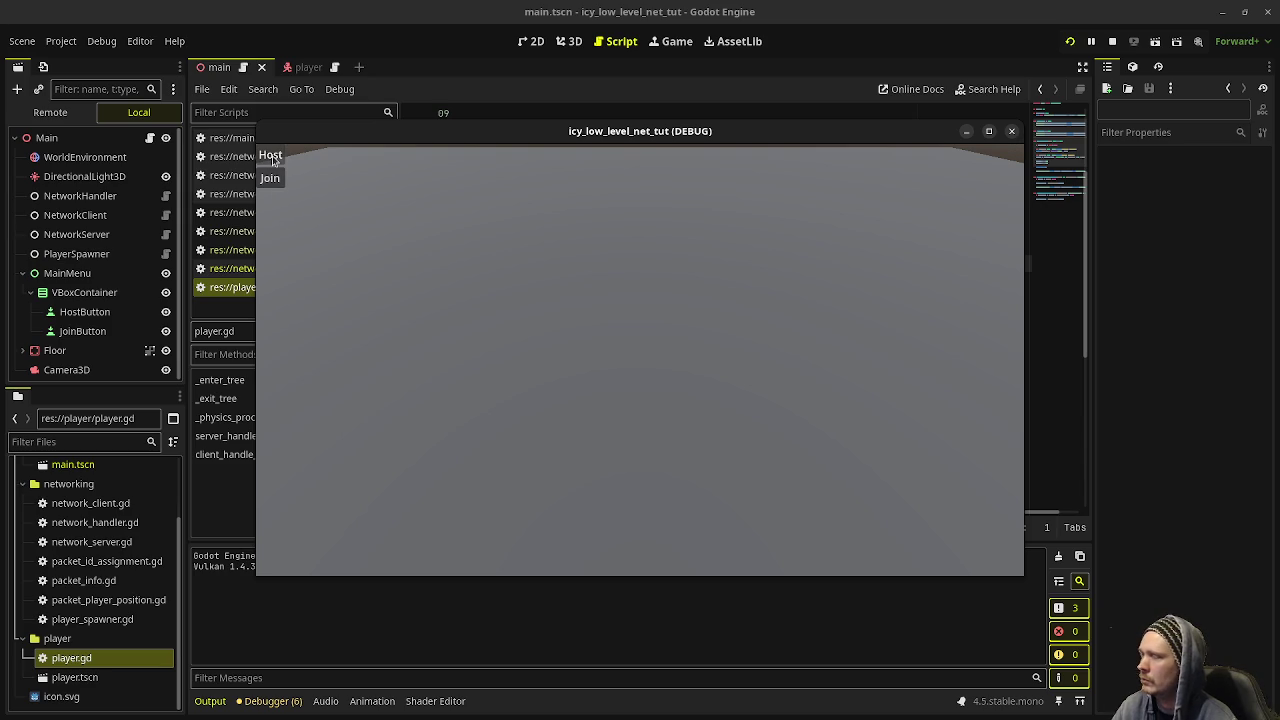
- Stop the game, enable multiple run instances with a count of 2, and run the project
left_click(1112, 41)
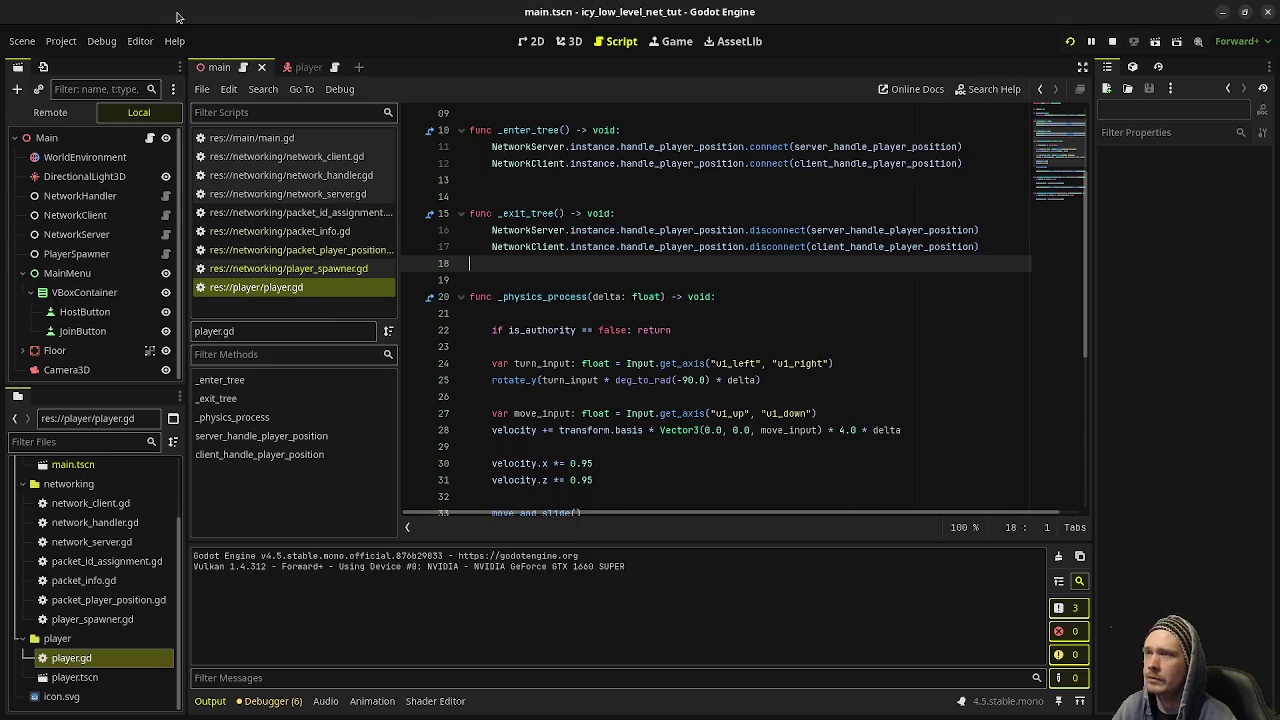
left_click(69, 43)
mouse_move(140, 41)
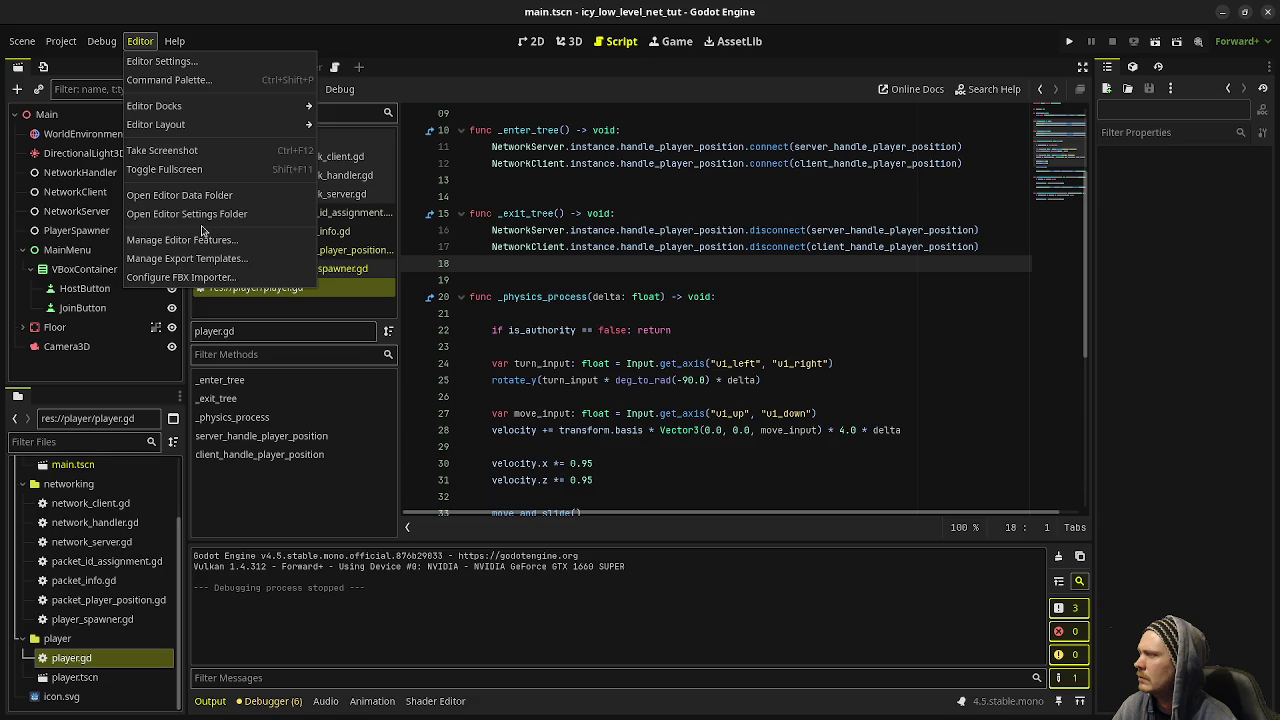
mouse_move(101, 41)
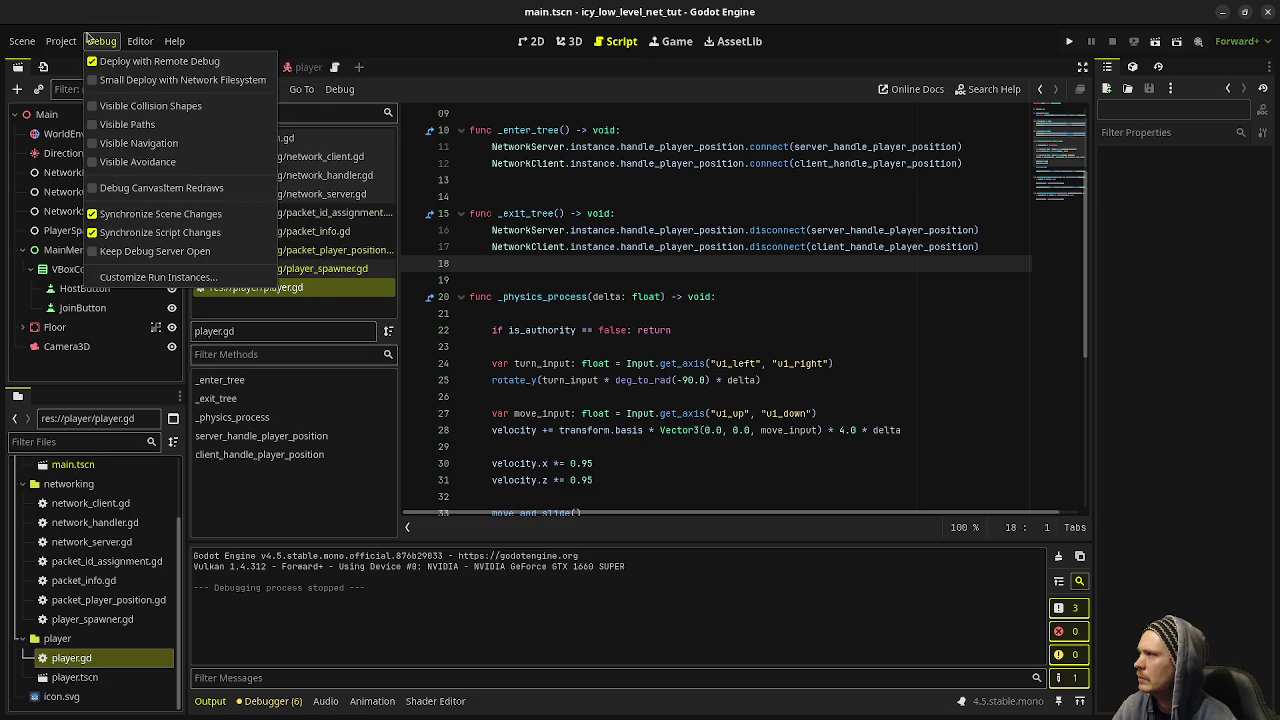
left_click(168, 282)
left_click(556, 240)
left_click(730, 233)
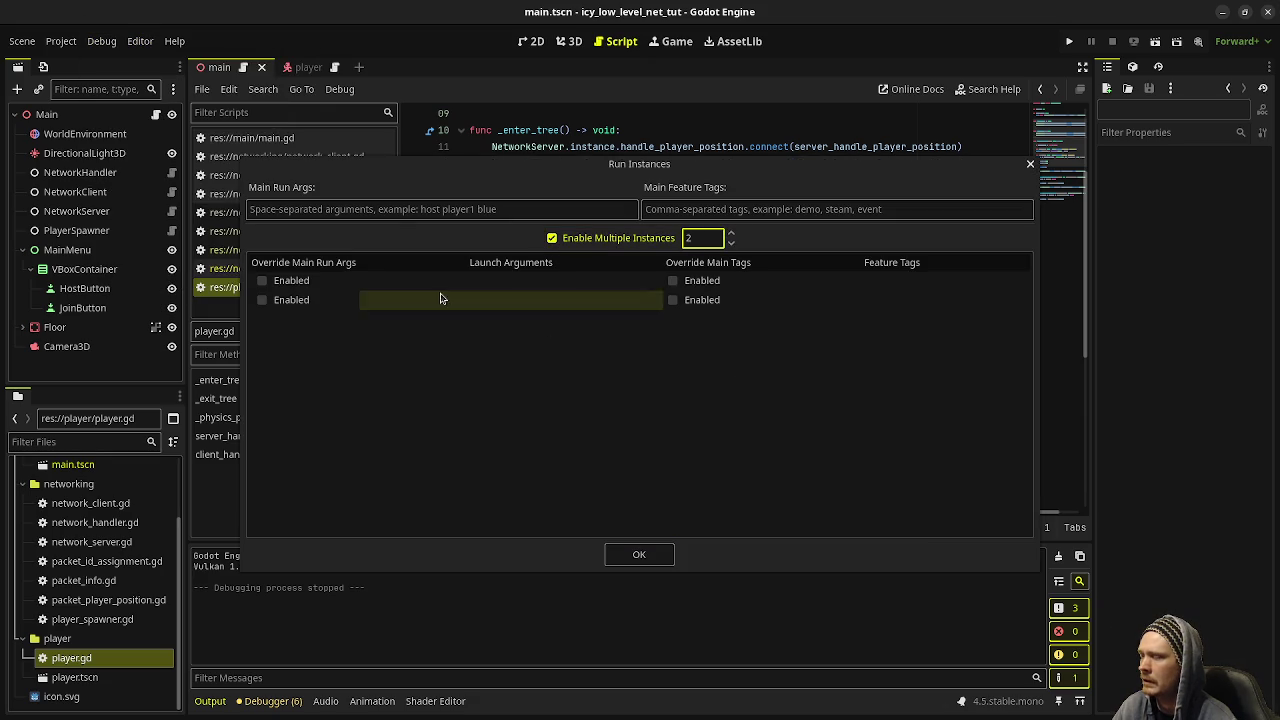
left_click(645, 555)
left_click(1069, 41)
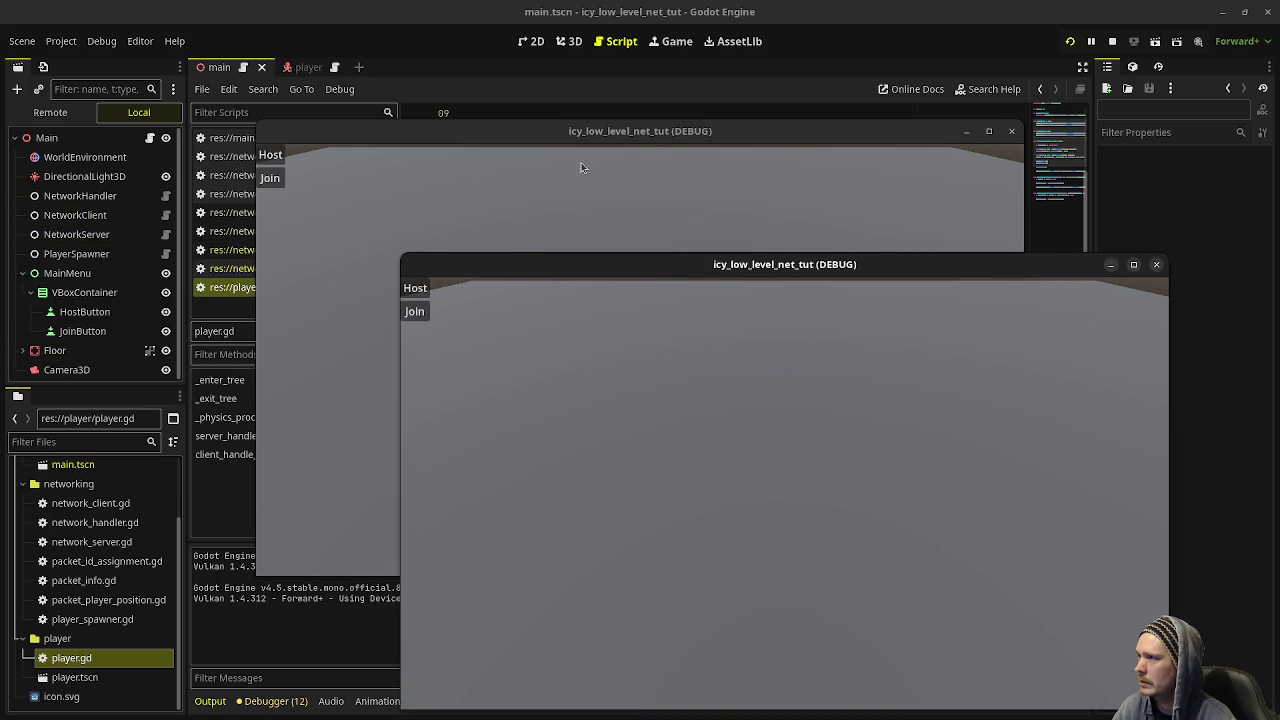
- Host a server in the first game window and locate the Invalid IP address error in Debugger > Errors
left_click_drag(486, 125, 350, 101)
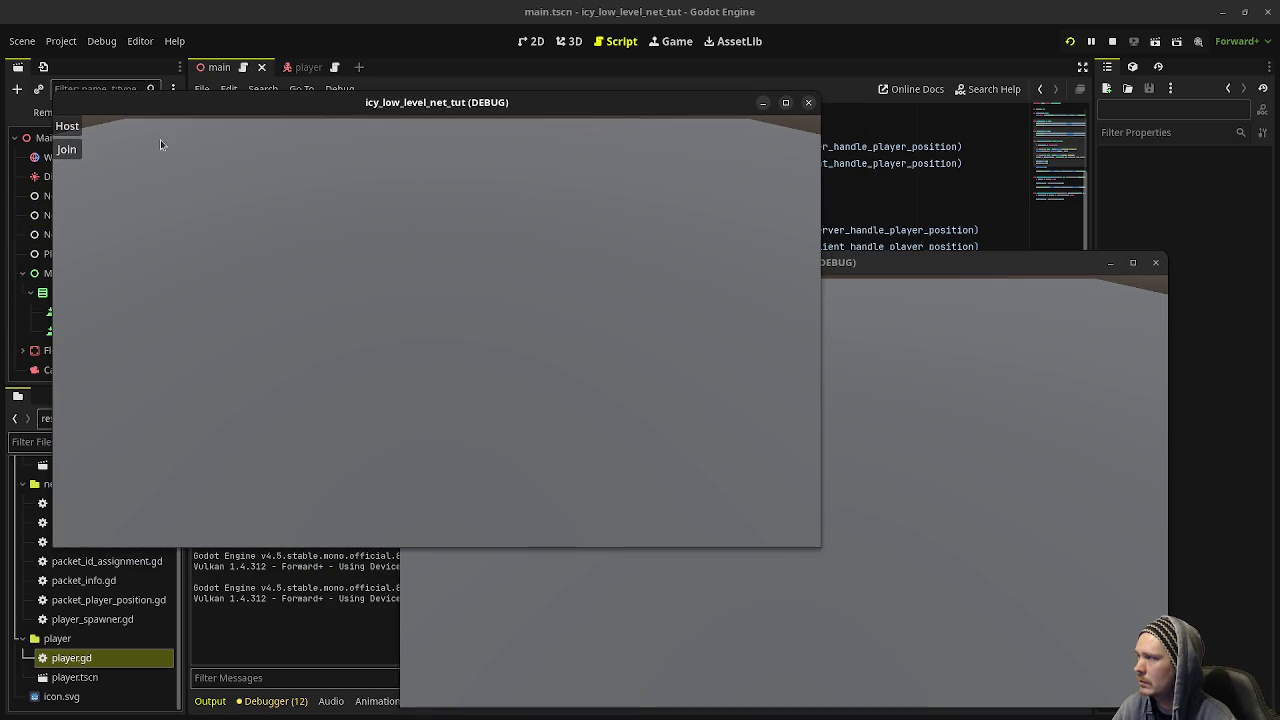
left_click(68, 128)
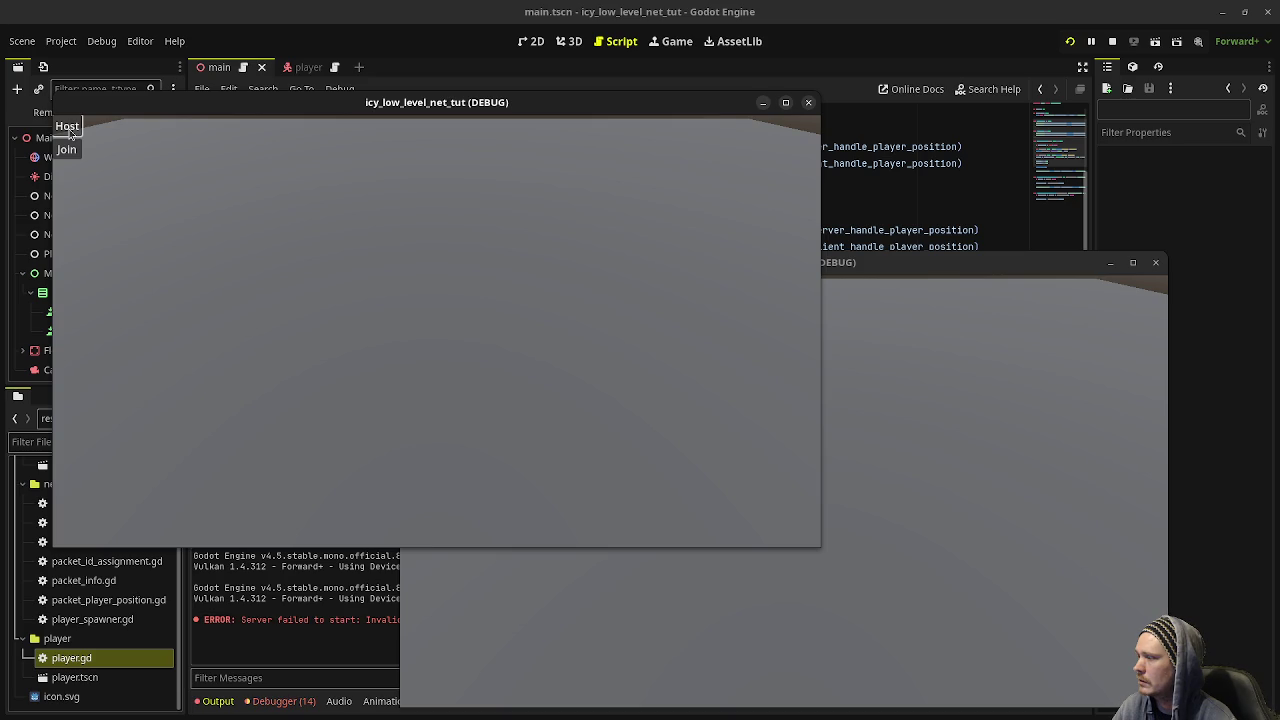
left_click(320, 612)
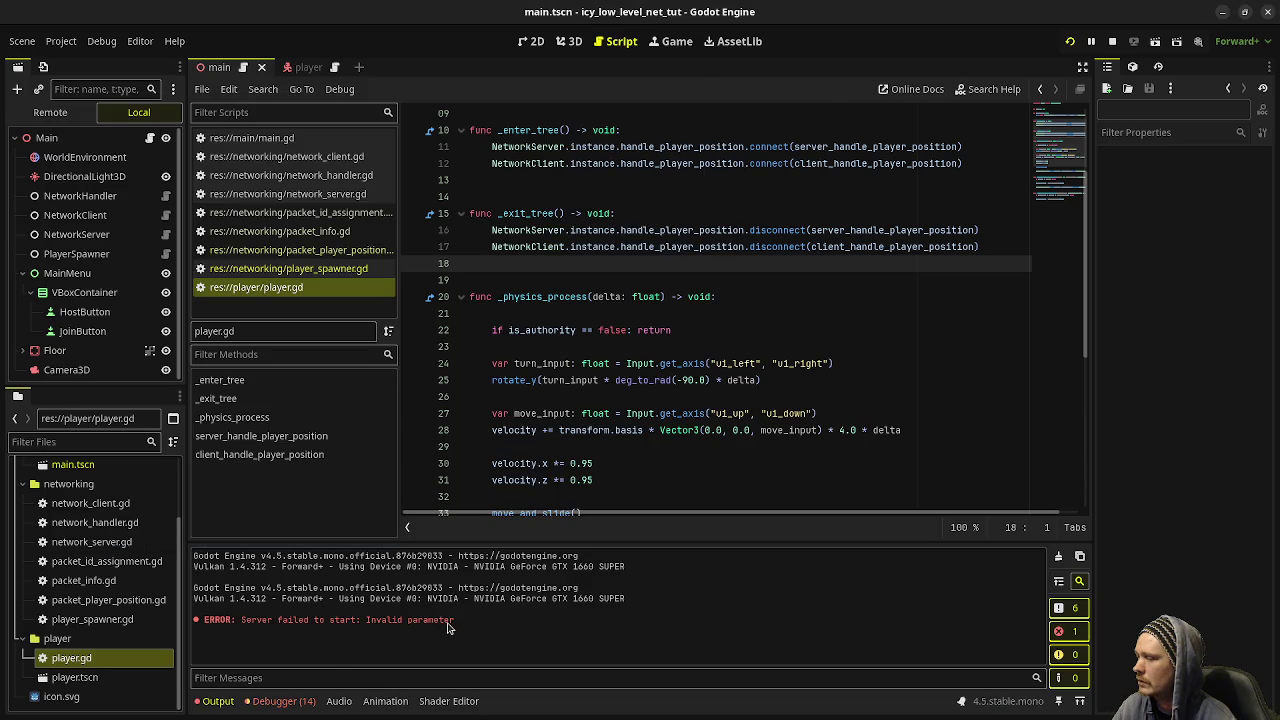
left_click(284, 701)
left_click(290, 531)
scroll(420, 640, "down", 3)
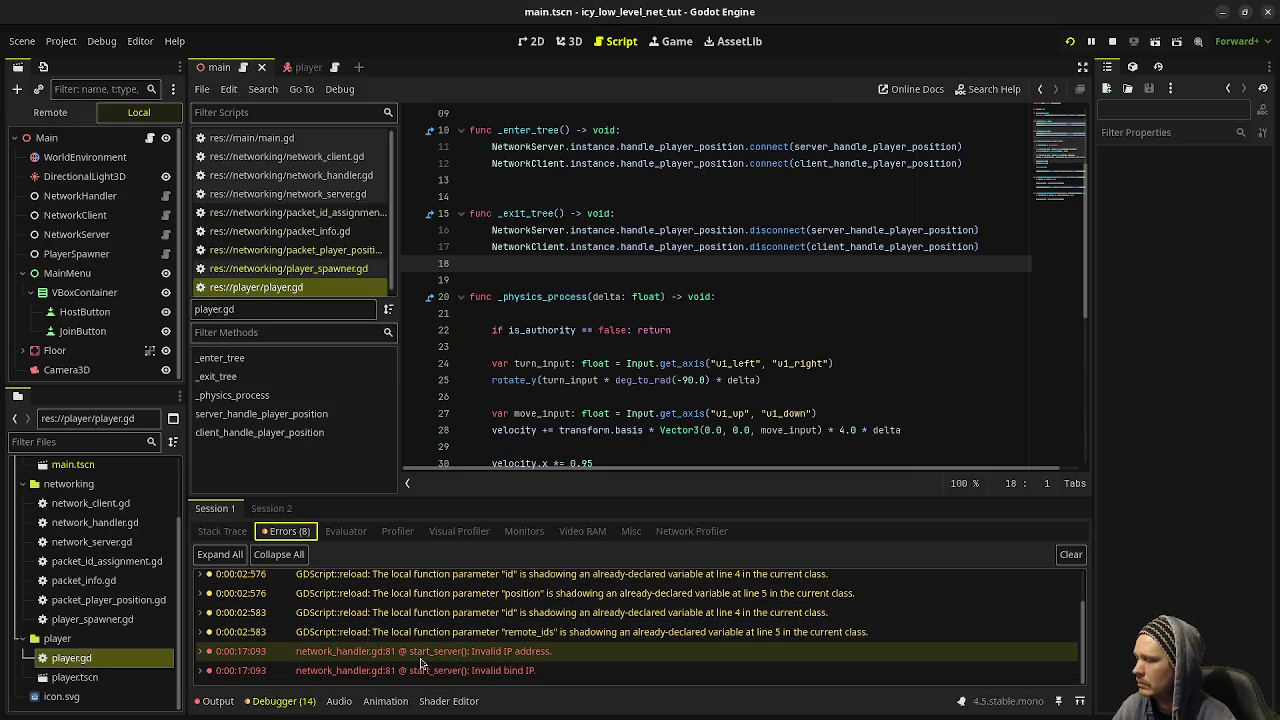
left_click(434, 653)
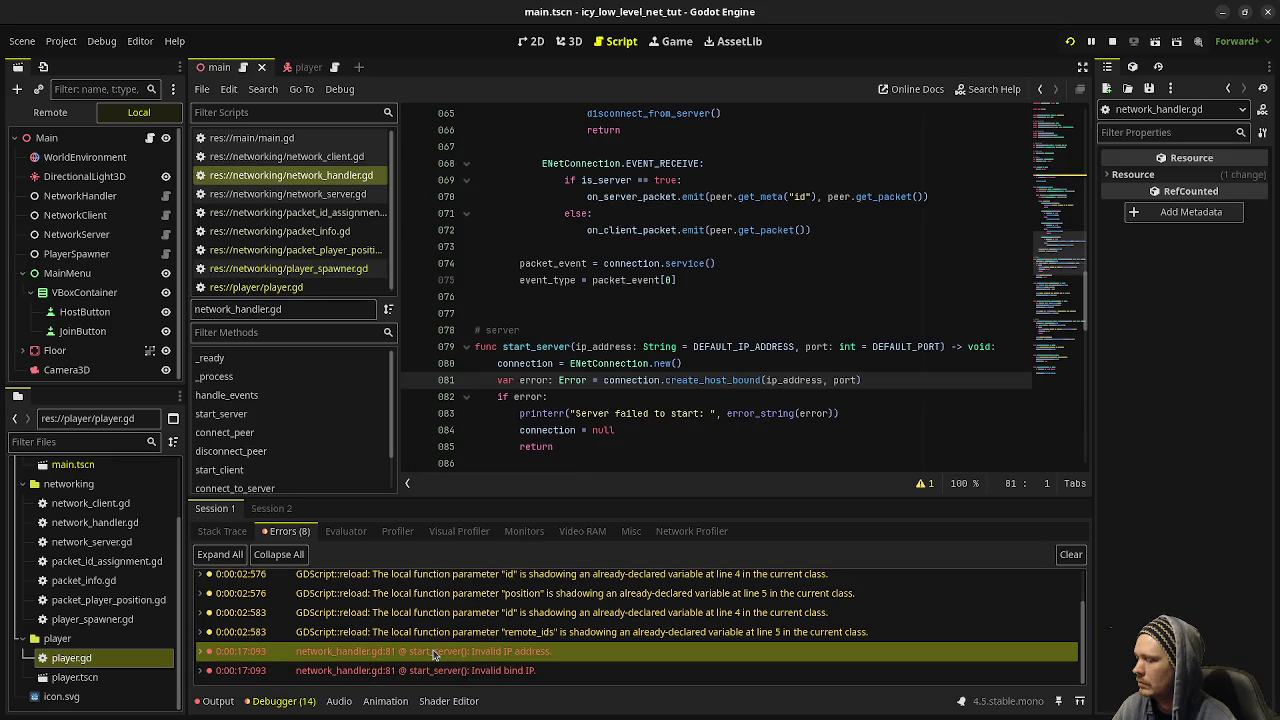
- Replace DEFAULT_IP_ADDRESS "localhost" with "127.0.0.1" on line 7, then check the invalid bind IP error
scroll(769, 399, "up", 10)
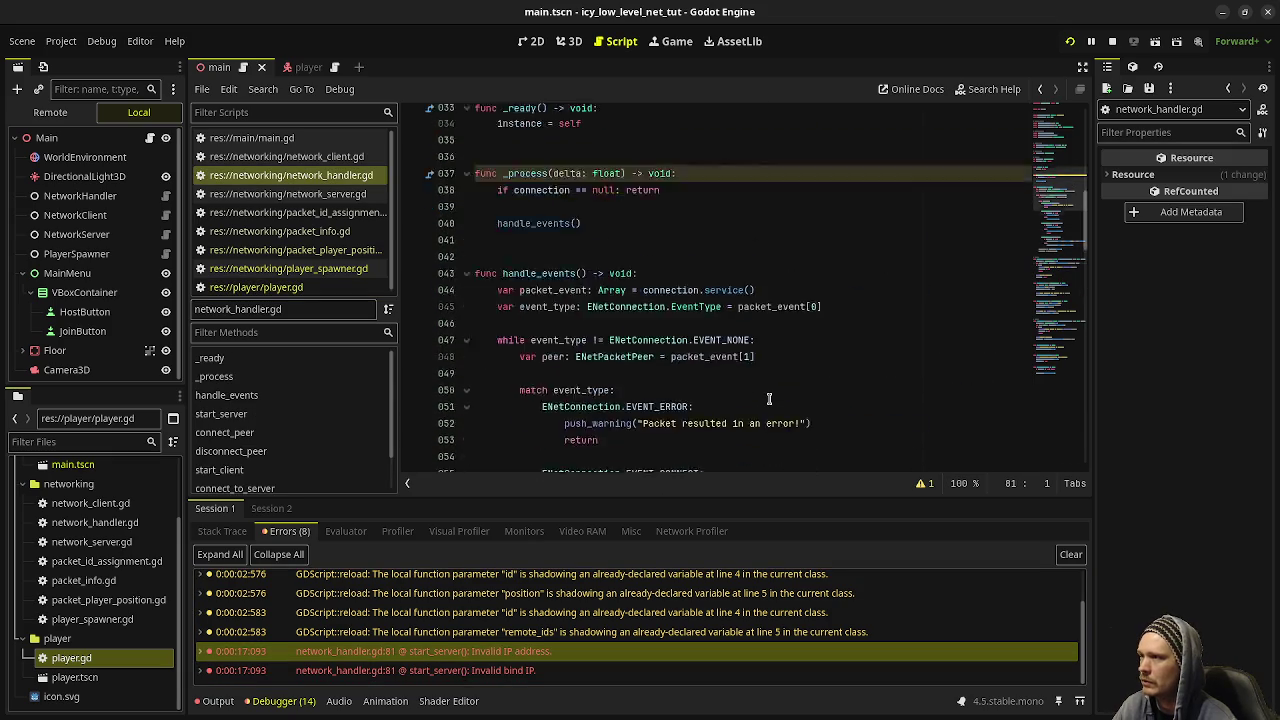
scroll(766, 398, "down", 10)
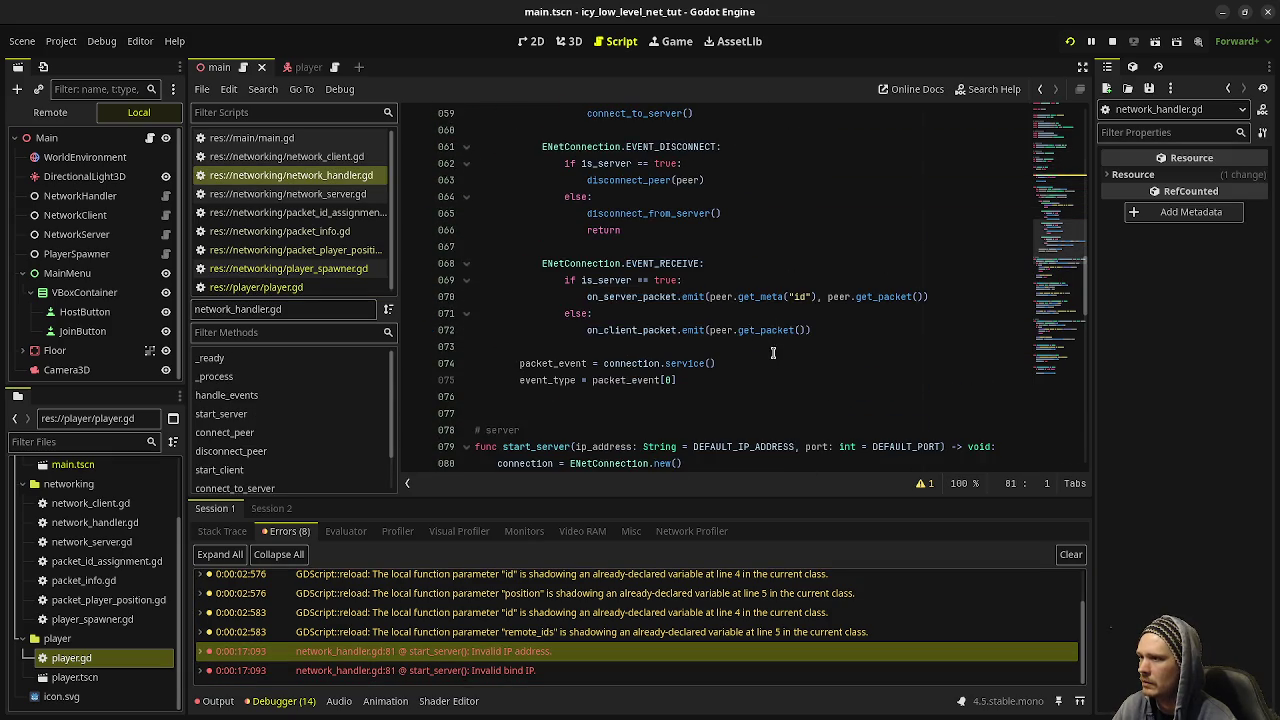
scroll(770, 375, "down", 1)
double_click(718, 387)
scroll(745, 395, "up", 15)
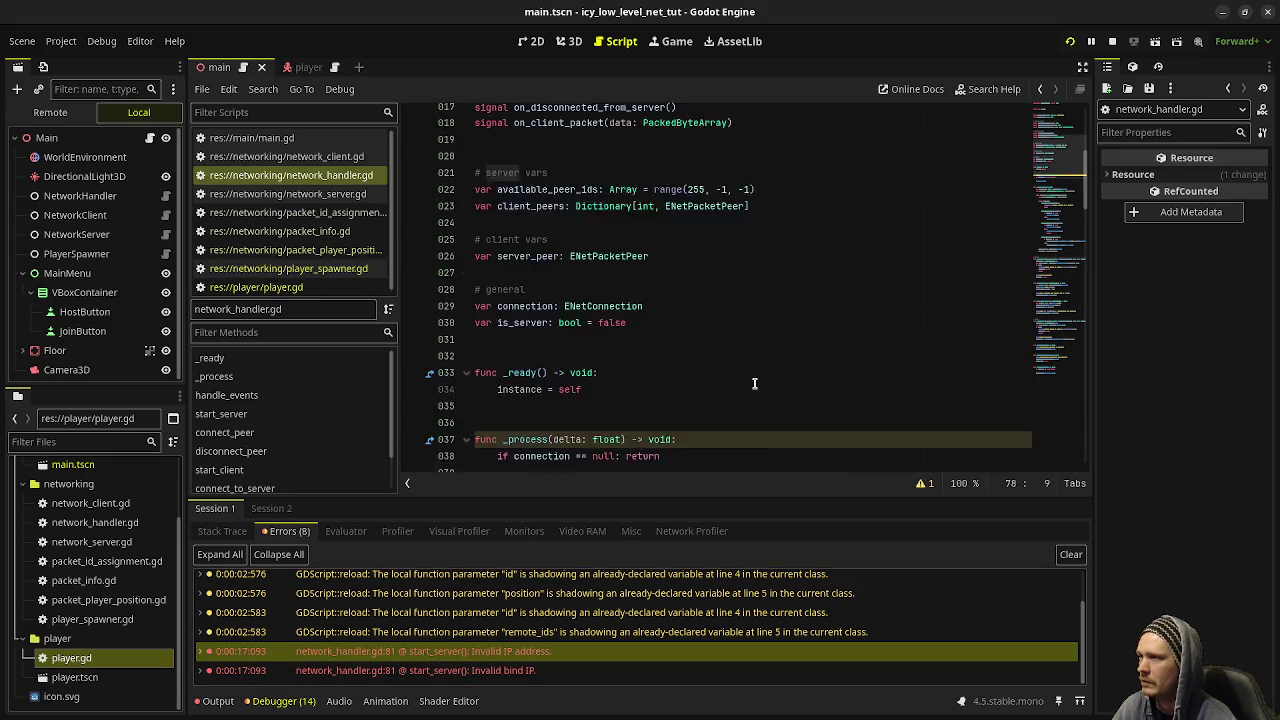
scroll(755, 383, "up", 5)
scroll(752, 382, "down", 7)
scroll(760, 384, "up", 7)
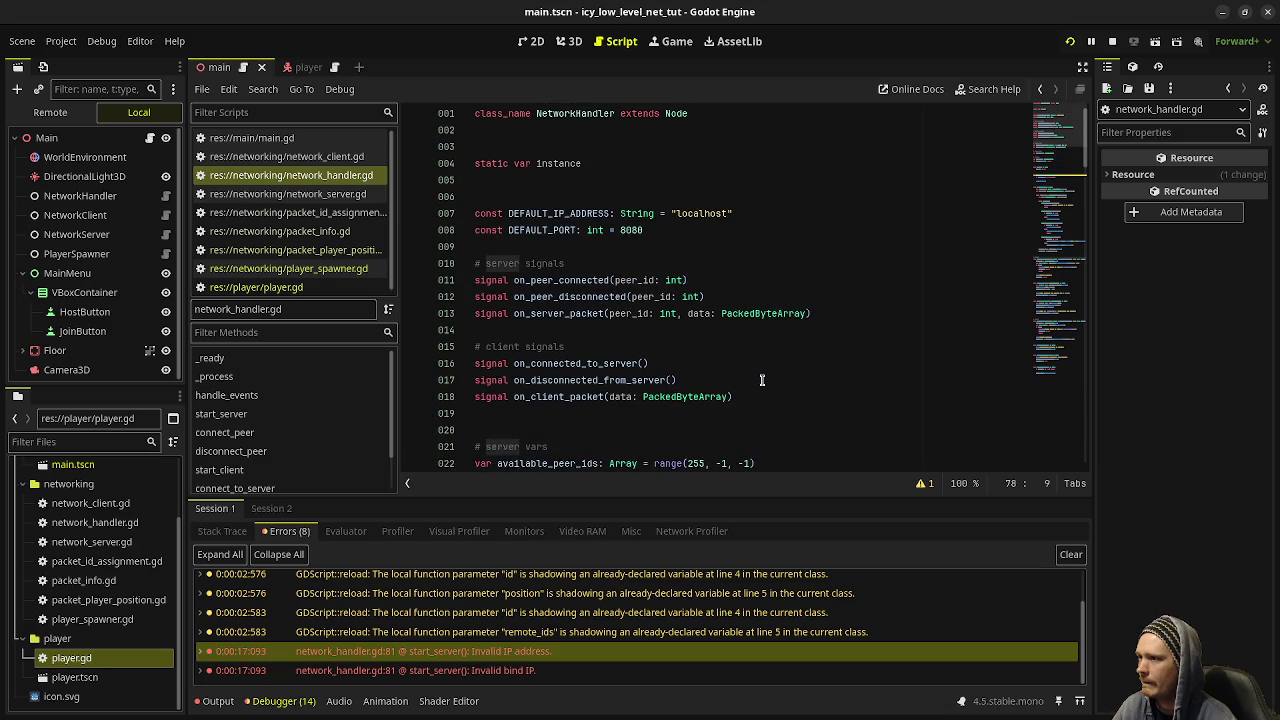
double_click(692, 212)
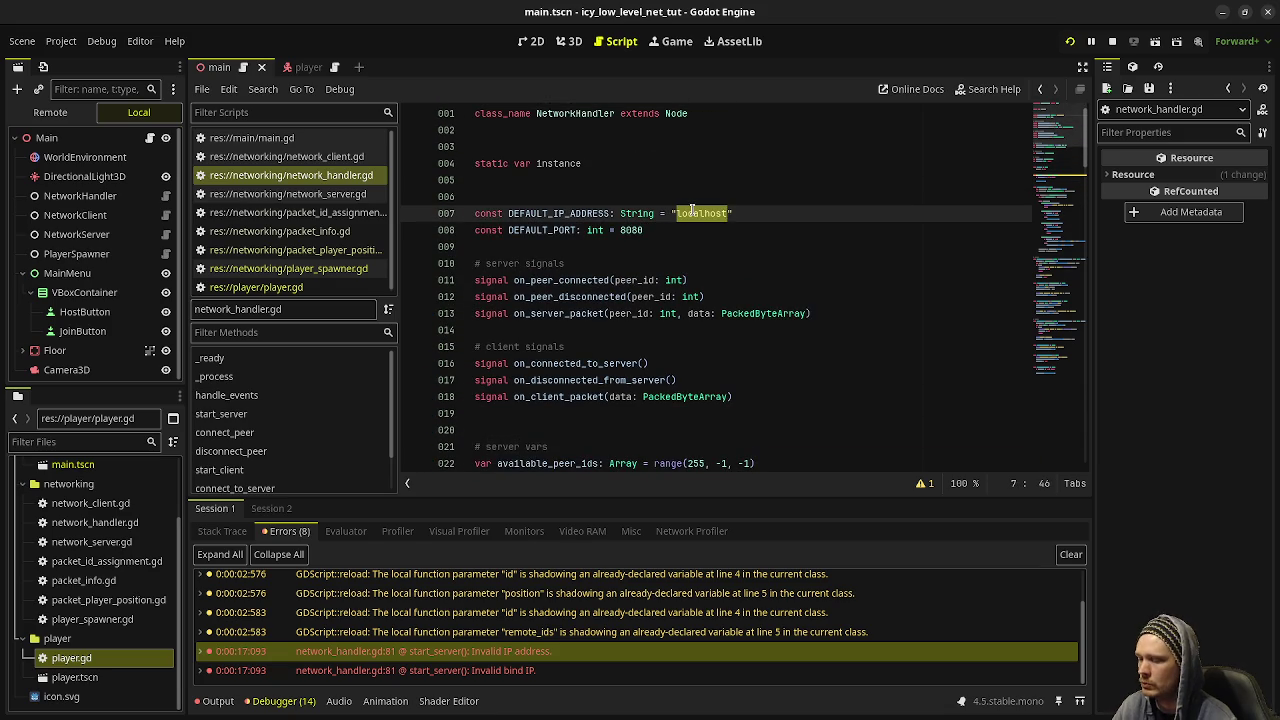
type("127.0.0.1")
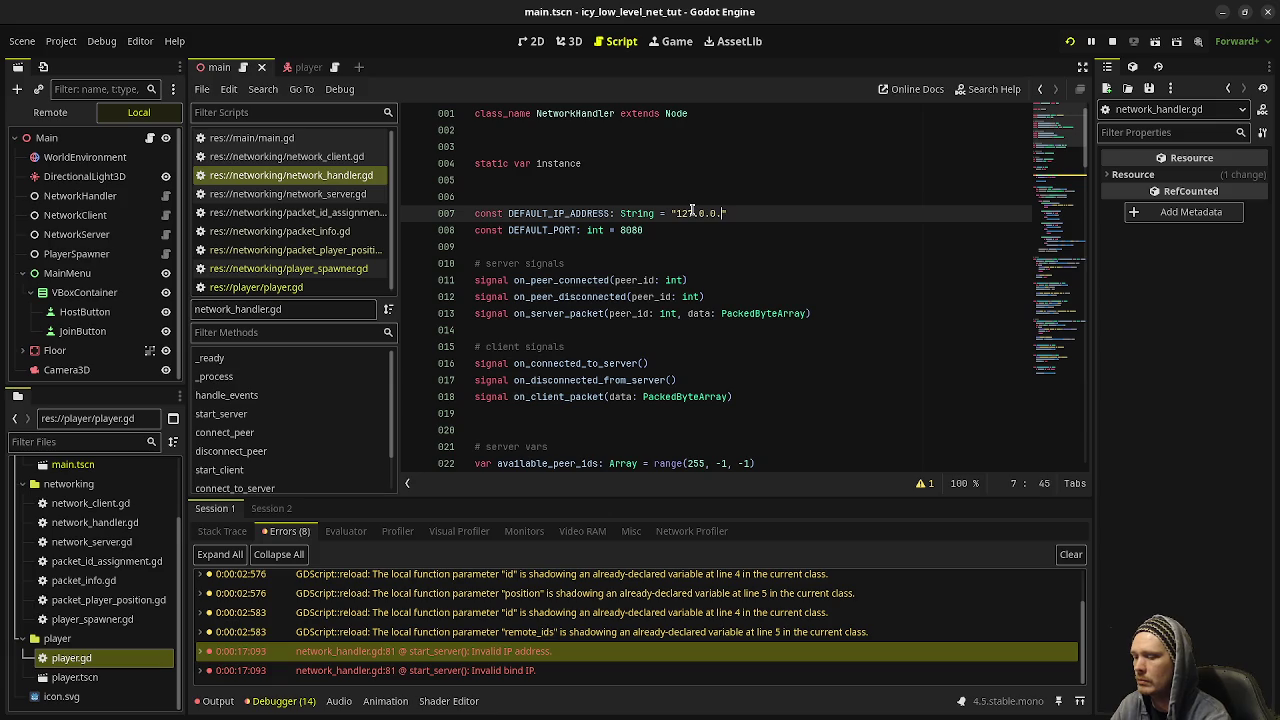
left_click(473, 672)
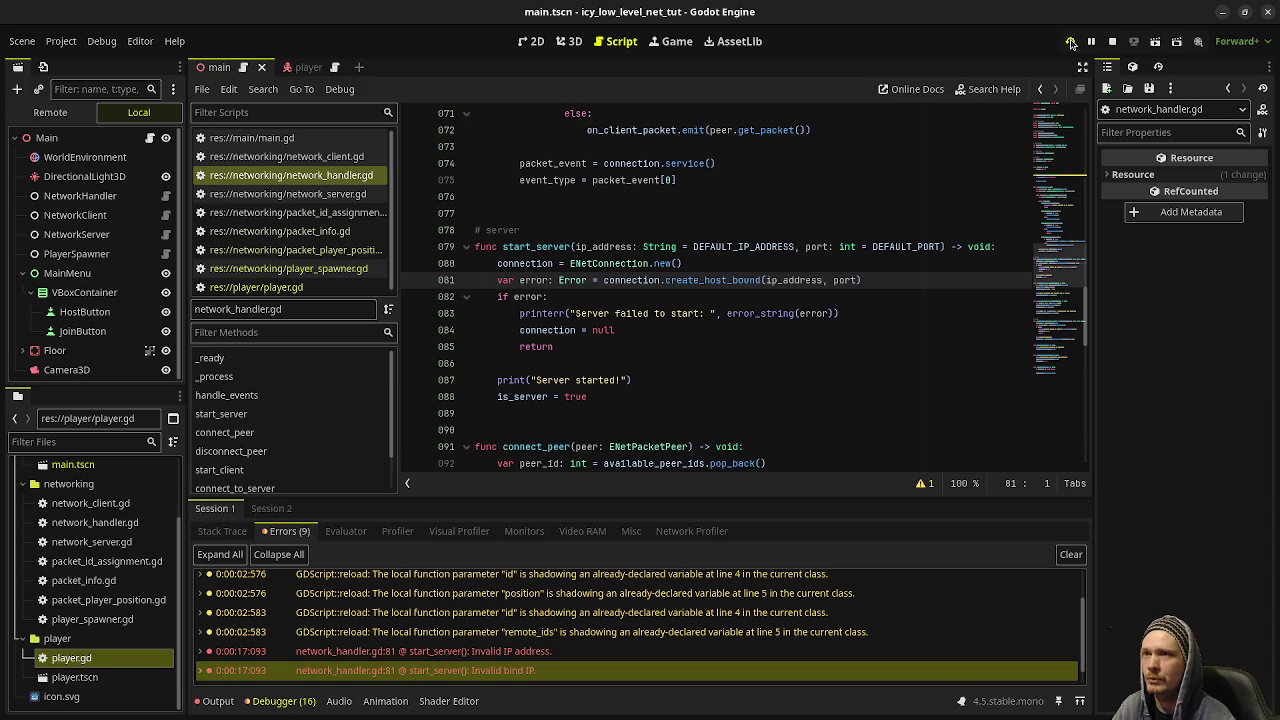
- Restart both game instances, host a server in one window and join from the other
key("F8")
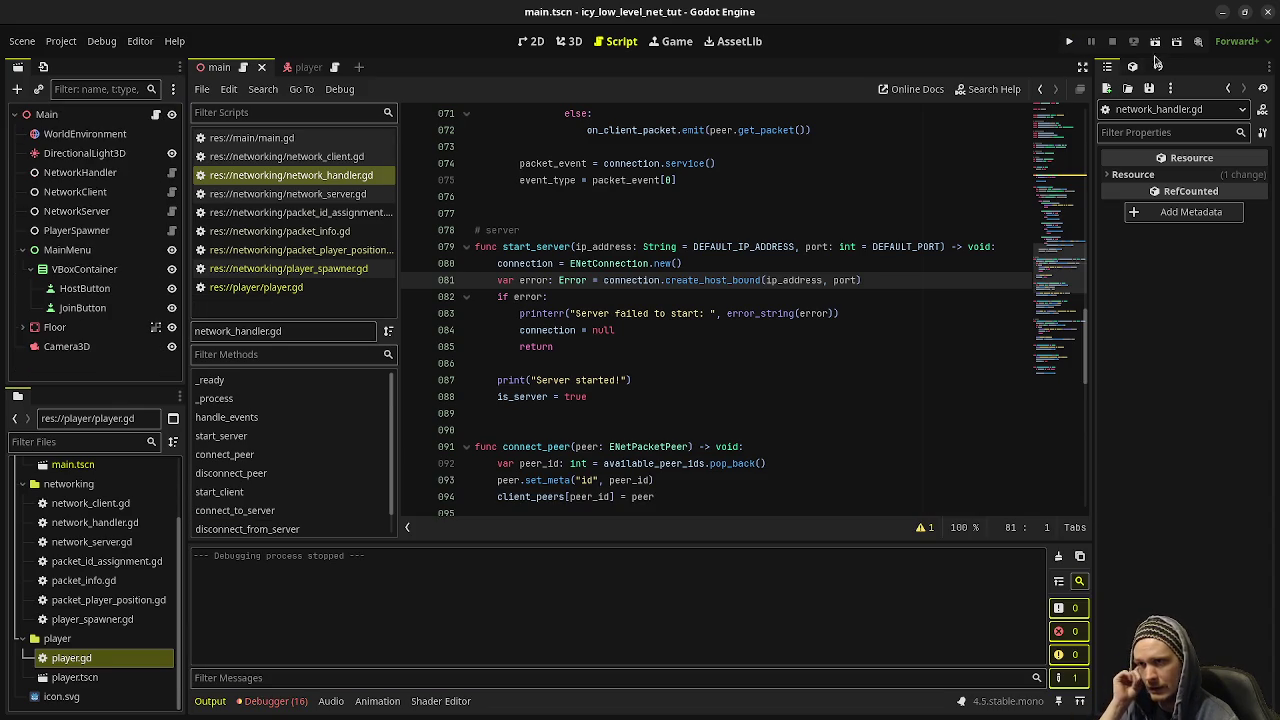
left_click(1069, 41)
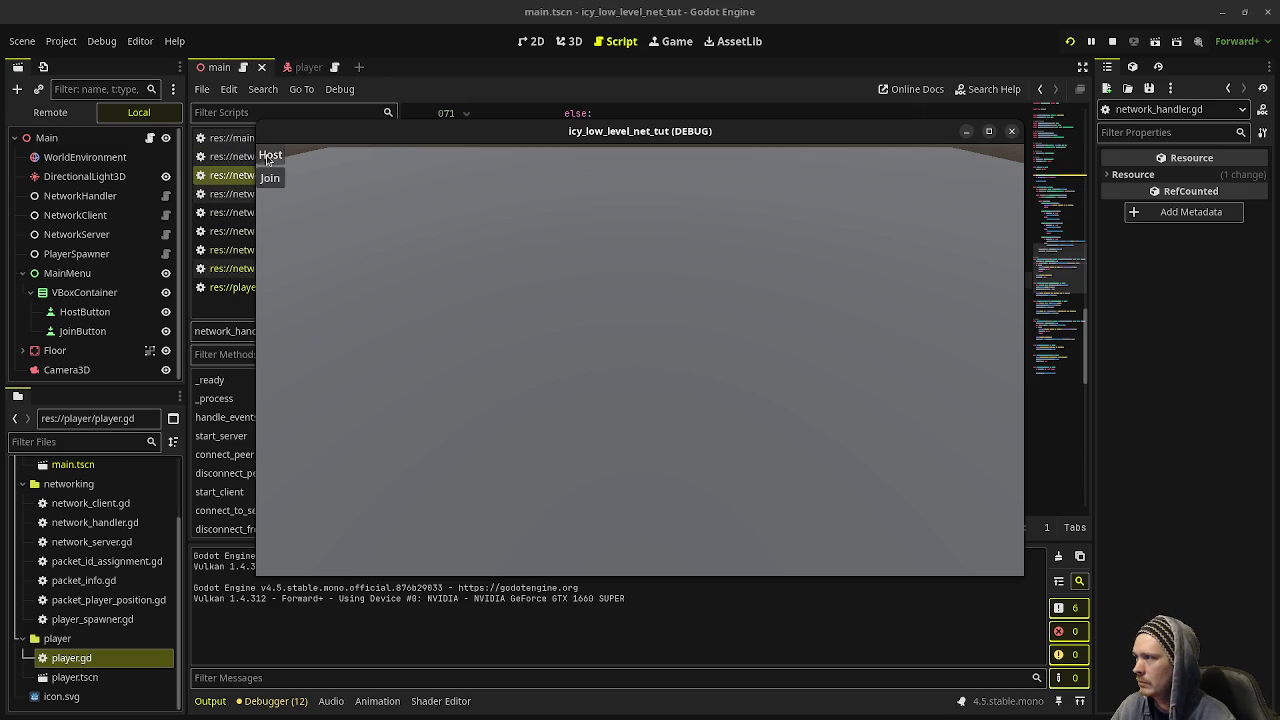
left_click(270, 155)
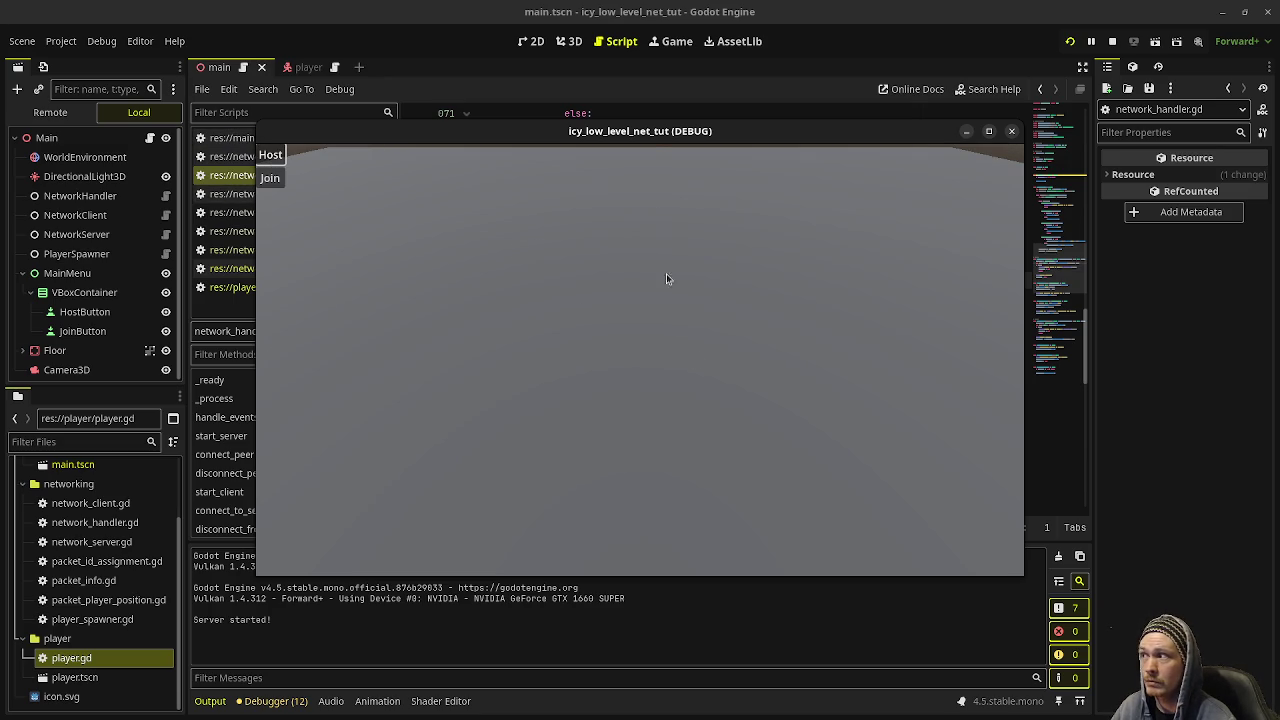
mouse_move(553, 455)
left_mouse_down()
mouse_move(565, 421)
mouse_move(755, 316)
mouse_move(857, 290)
mouse_move(857, 232)
left_mouse_up()
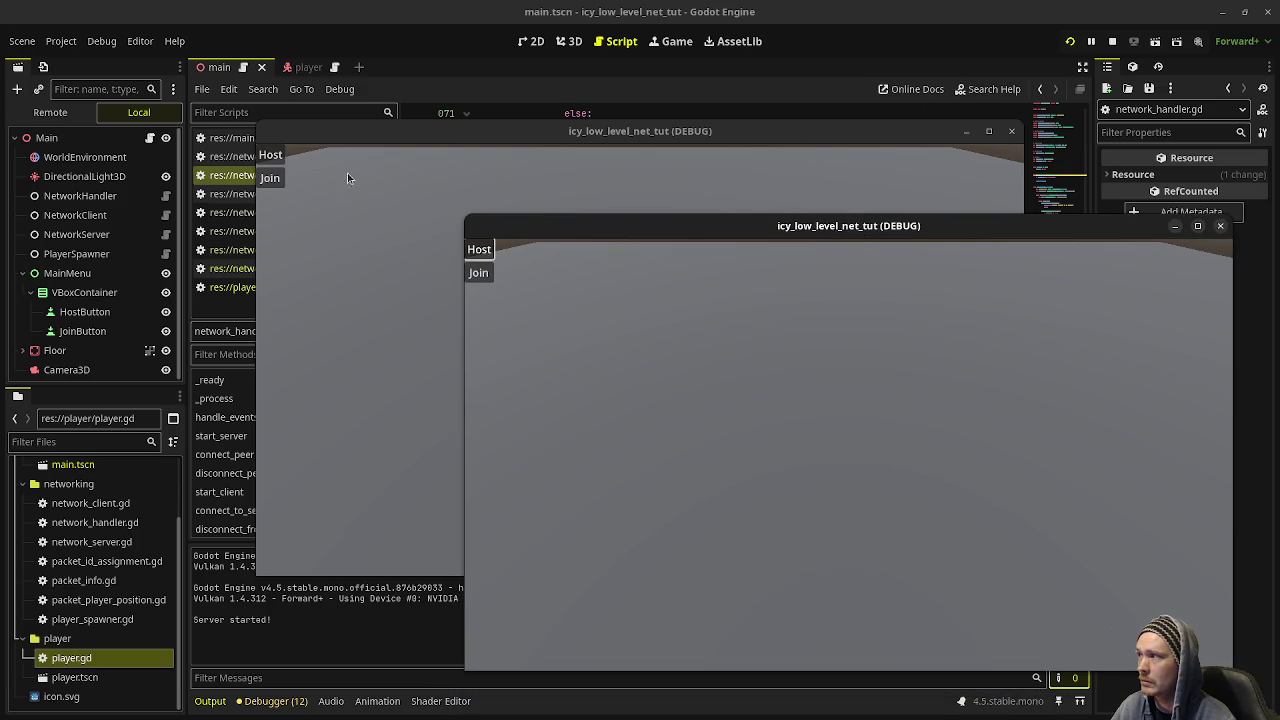
left_click(271, 180)
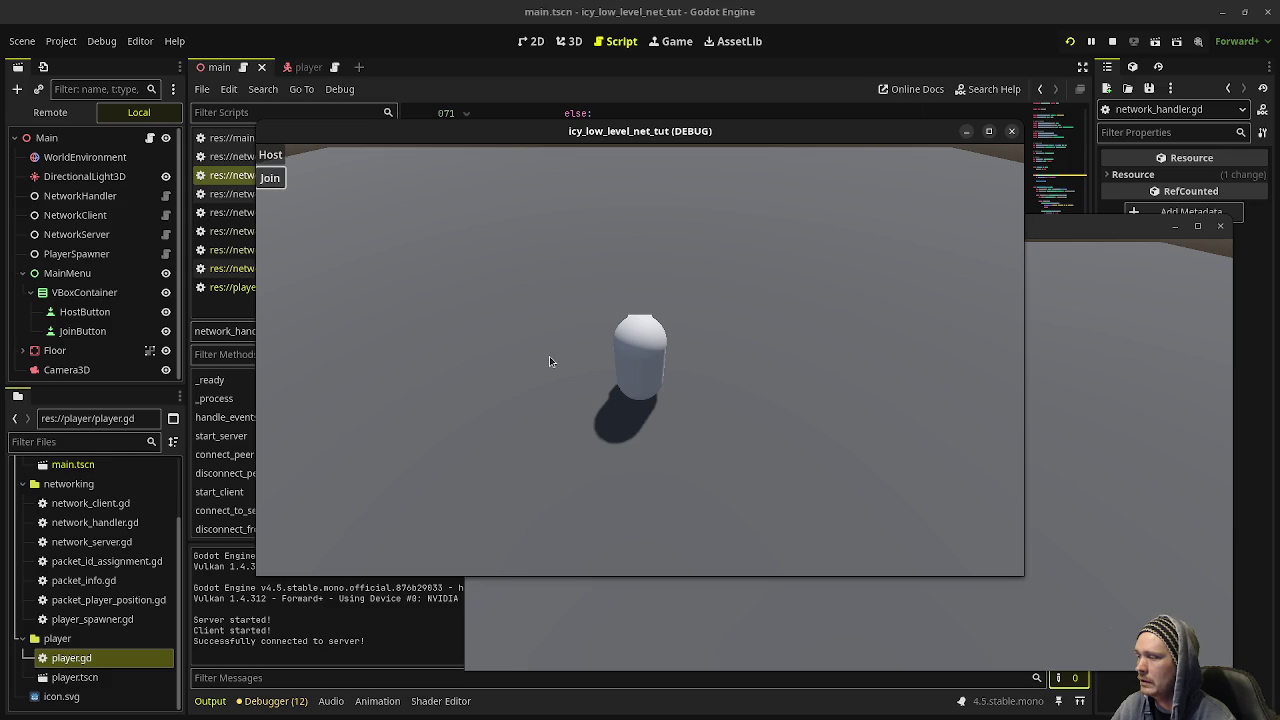
- Steer the capsule player left with A and place the two game windows side by side
key("a")
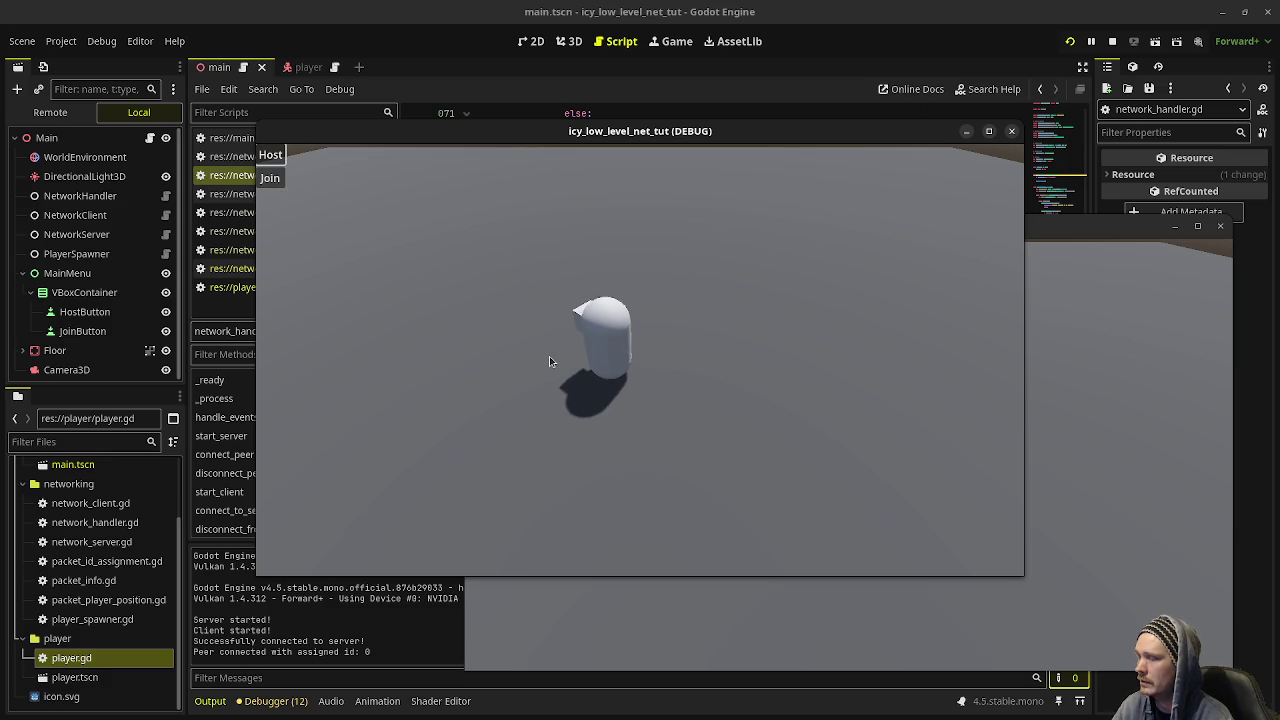
key("a")
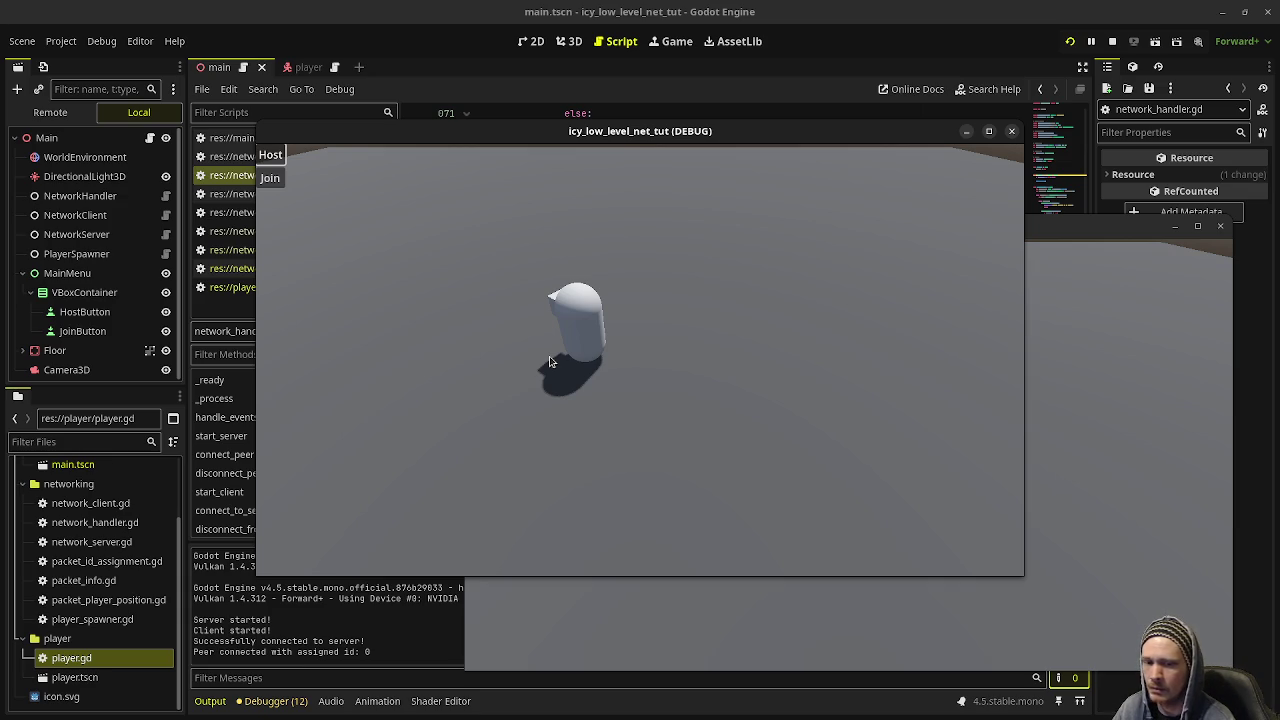
key("a")
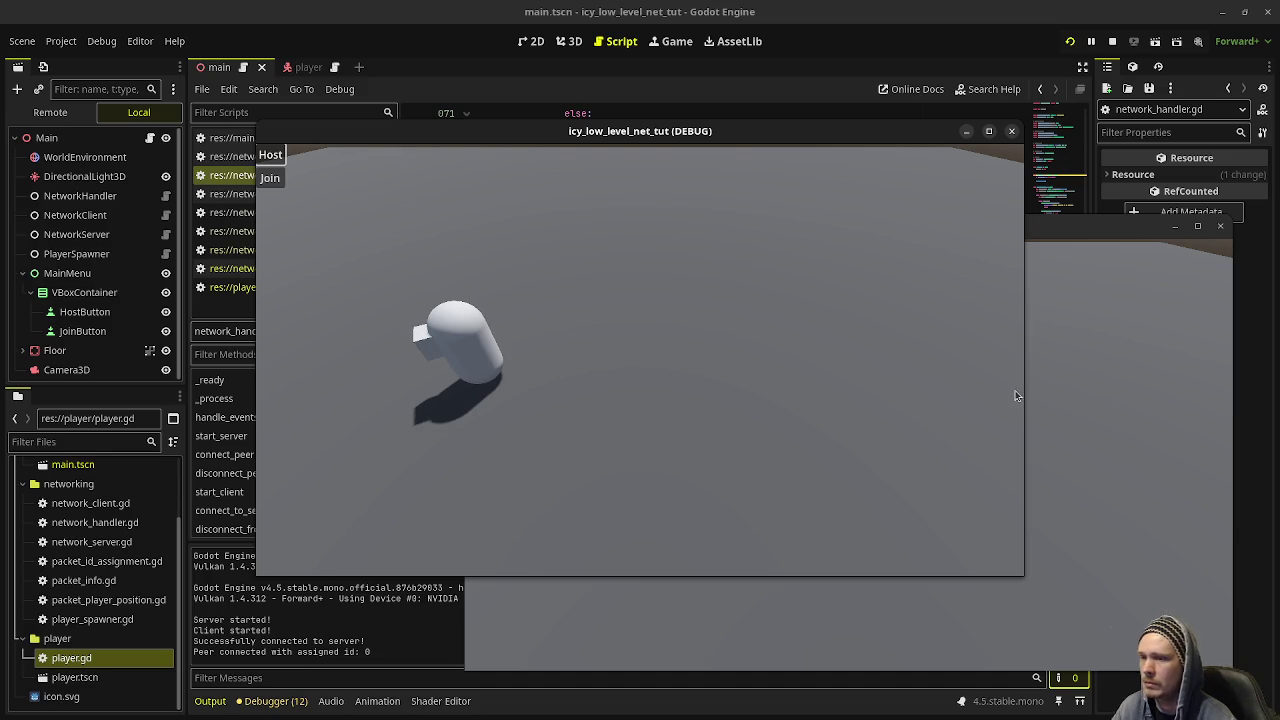
left_click(1119, 398)
mouse_move(741, 236)
left_mouse_down()
mouse_move(894, 205)
mouse_move(957, 236)
left_mouse_up()
left_click(660, 131)
left_click_drag(660, 131, 355, 86)
- Move the capsule with D, W, A and S to compare both windows, then stop both instances
key("d")
key("d")
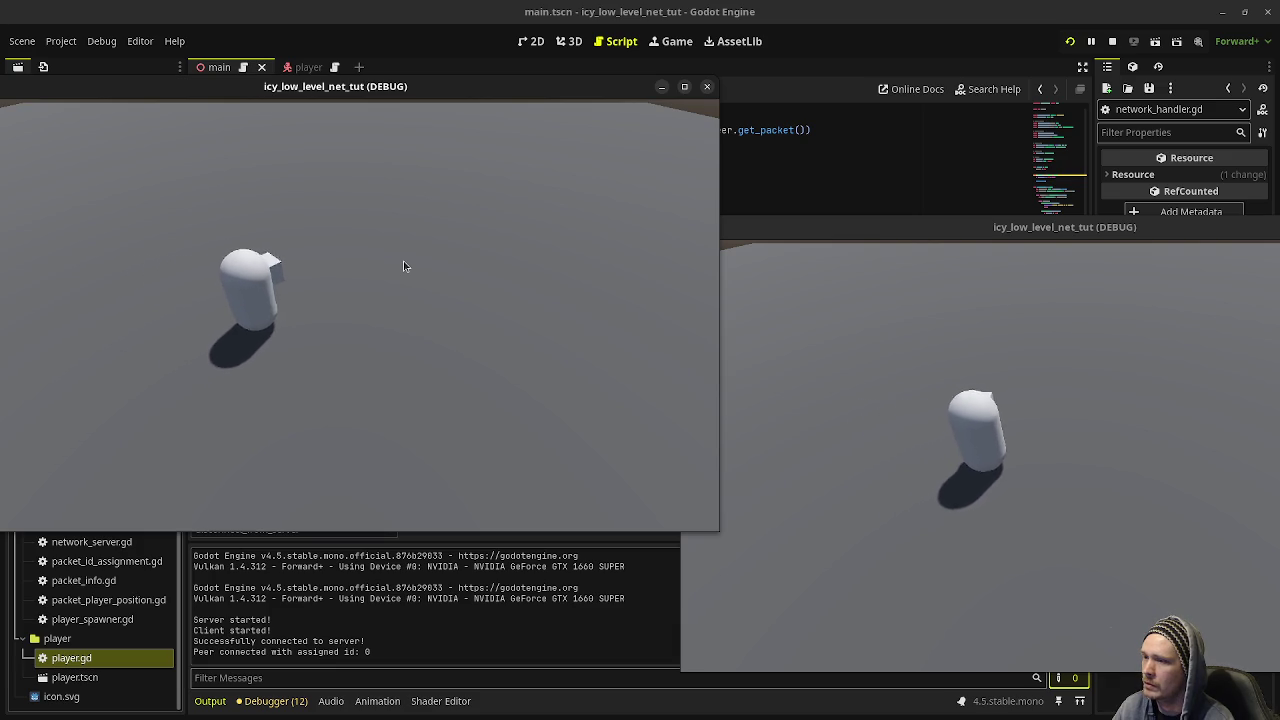
key("w")
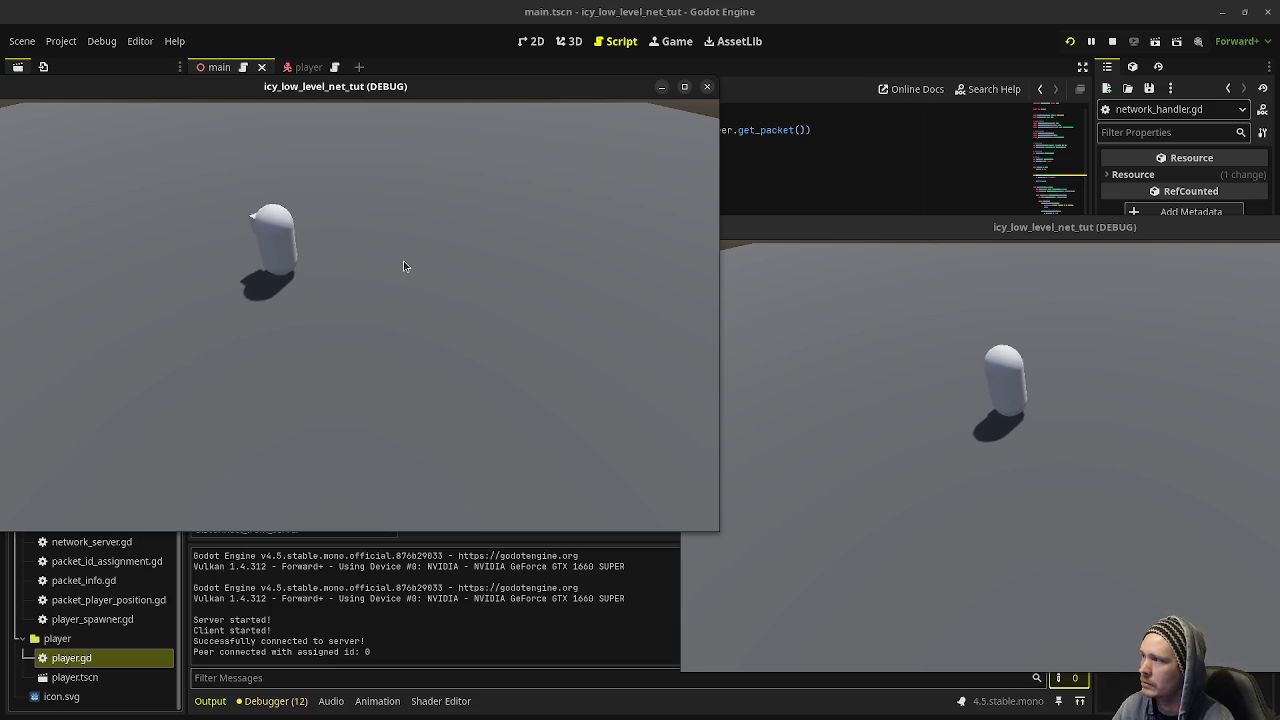
key("a")
key("s")
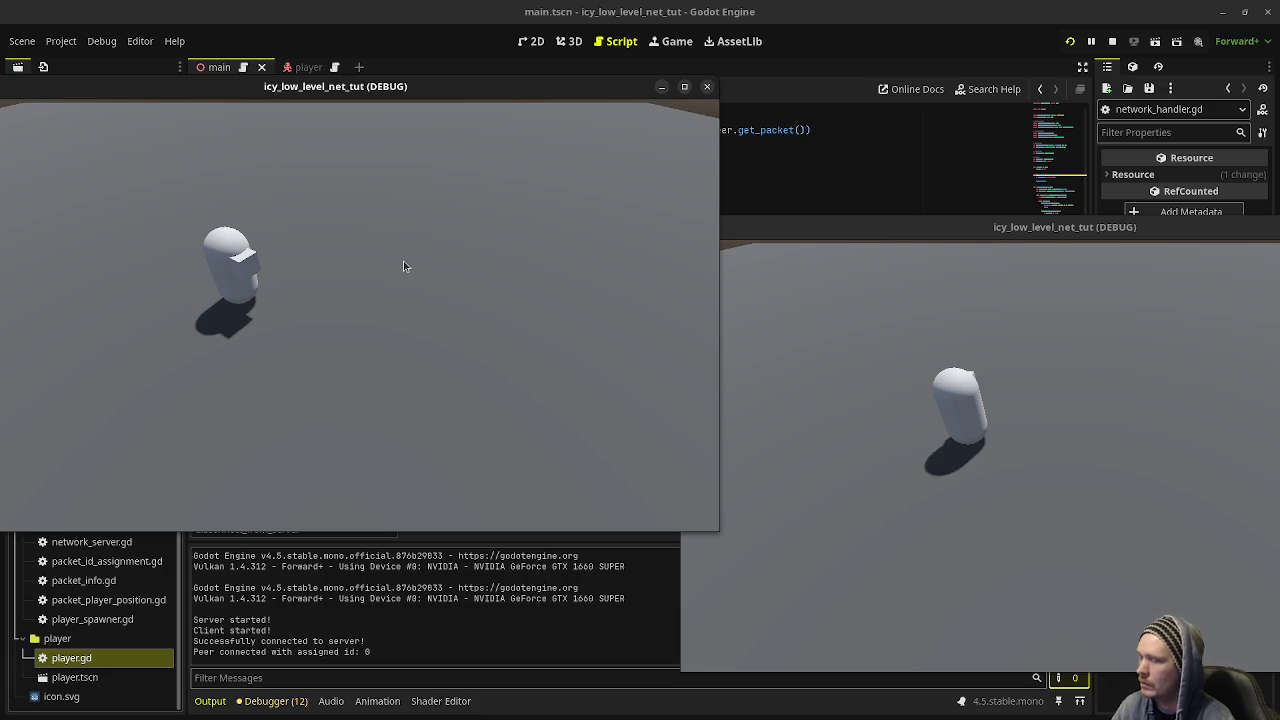
left_click(1114, 42)
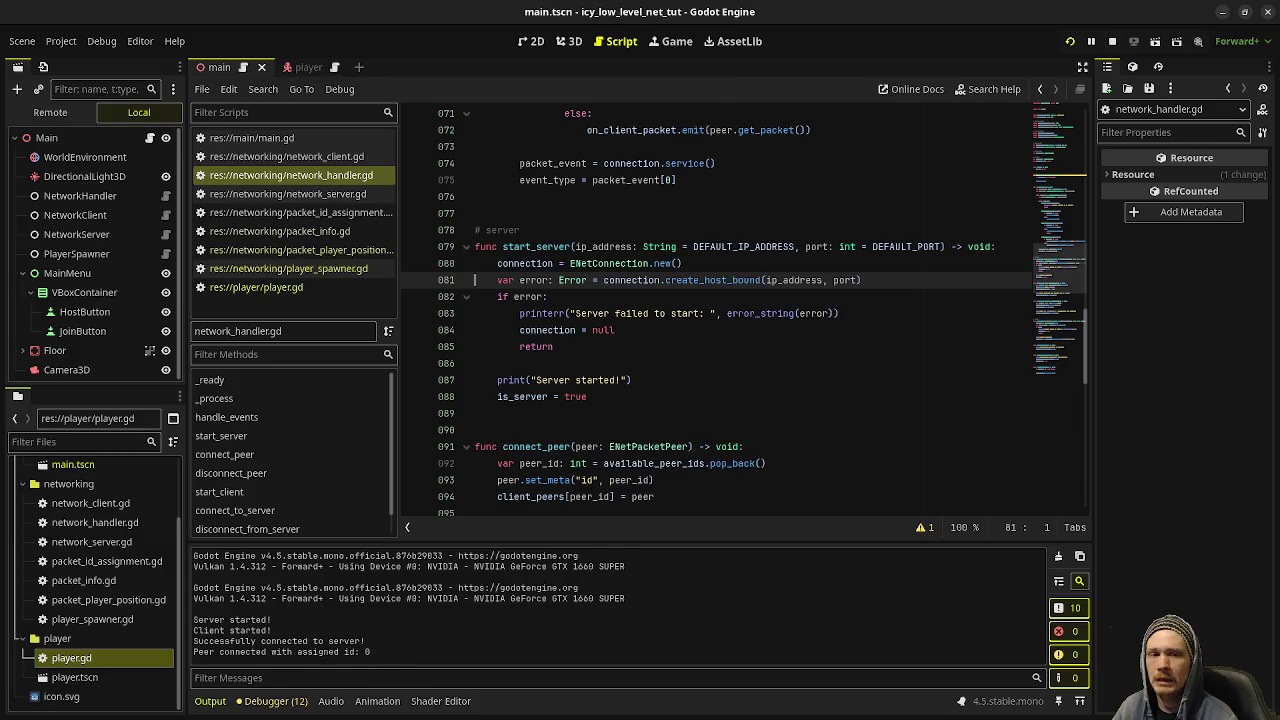
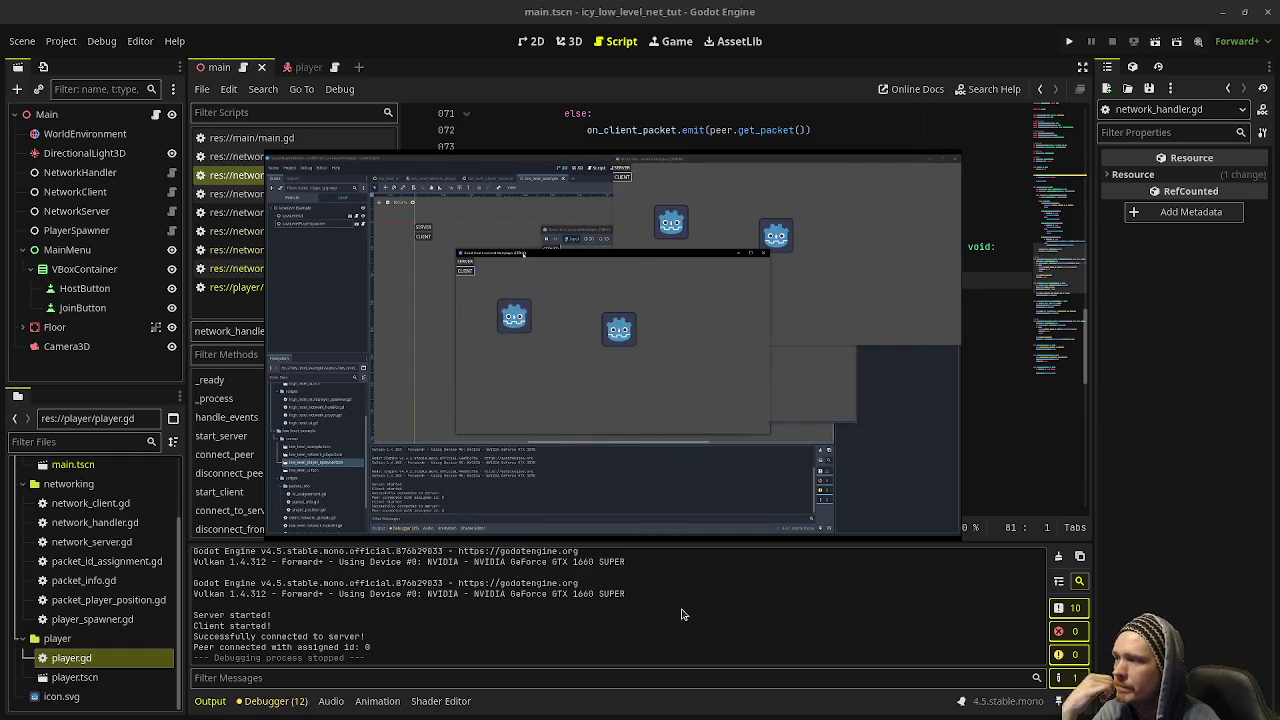
- Pause and close the reference video of the game windows
mouse_move(734, 460)
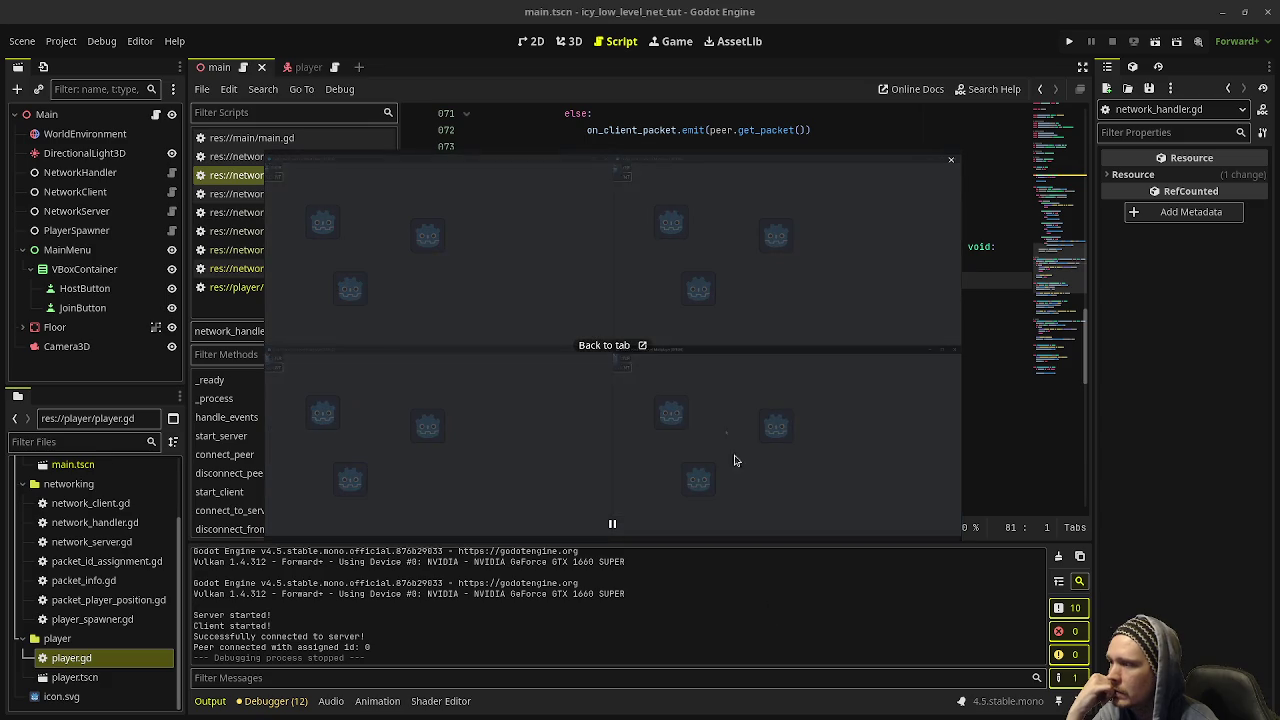
left_click(612, 523)
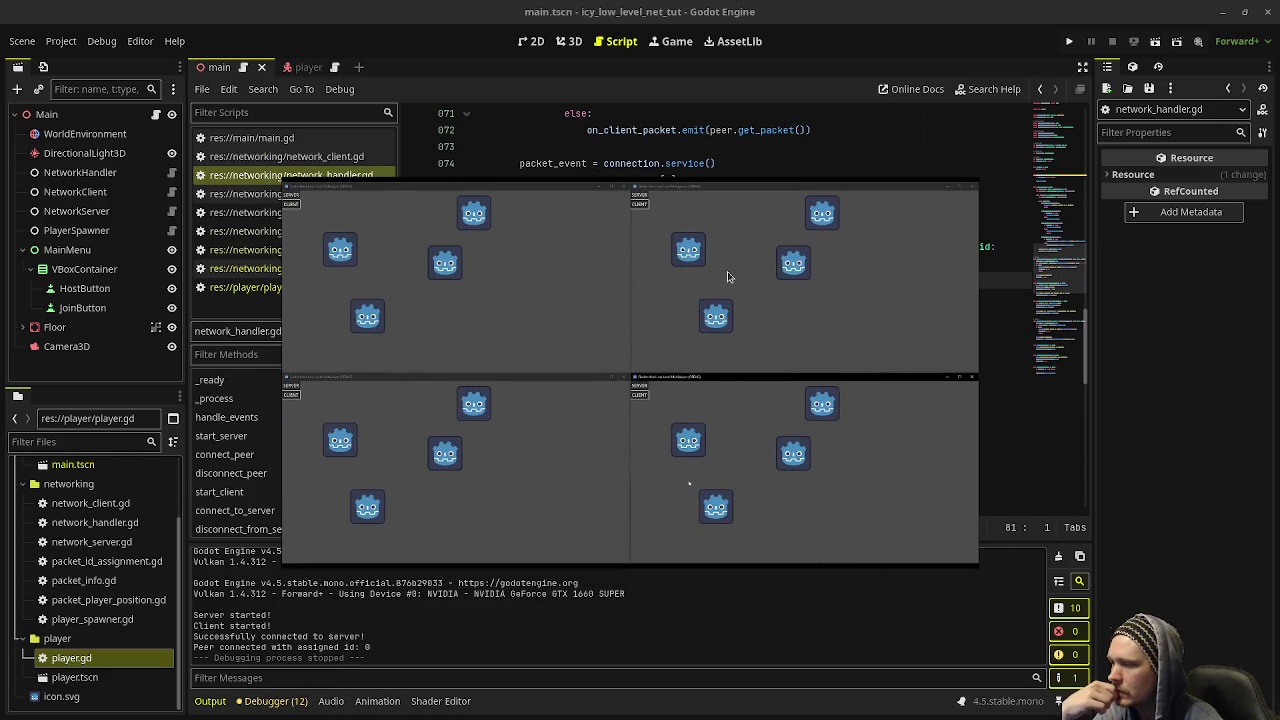
mouse_move(727, 271)
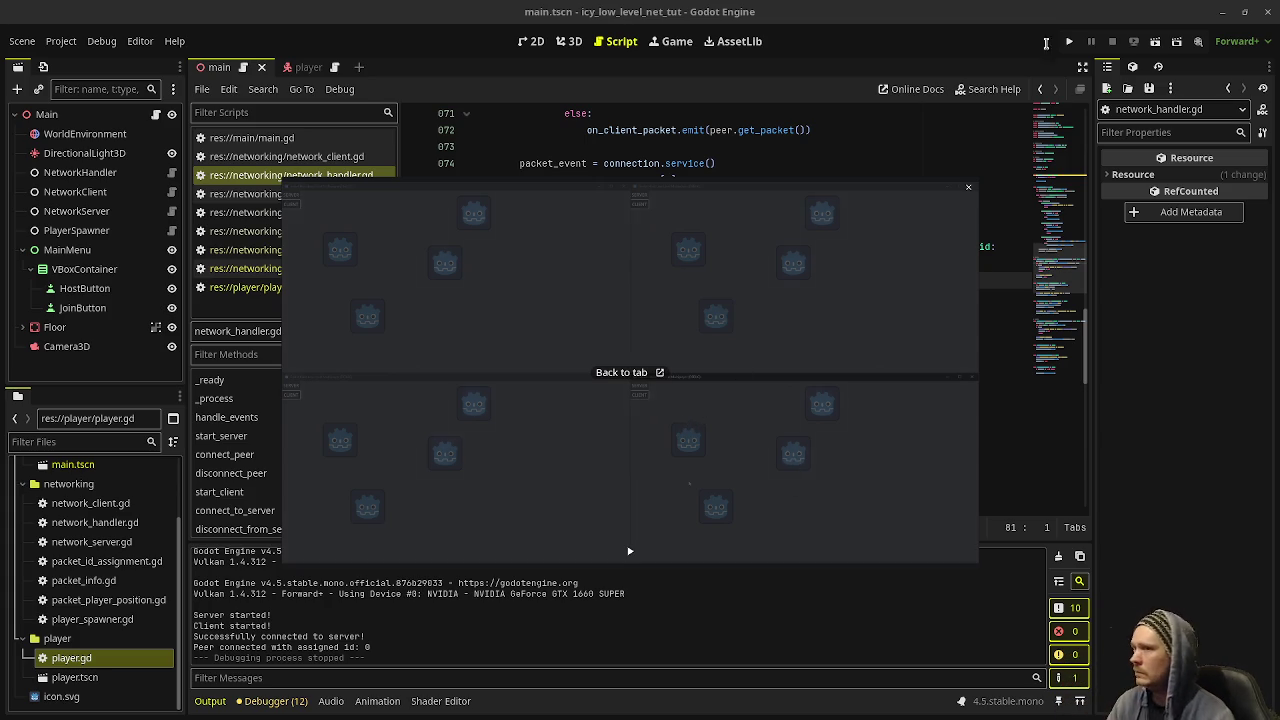
left_click(623, 371)
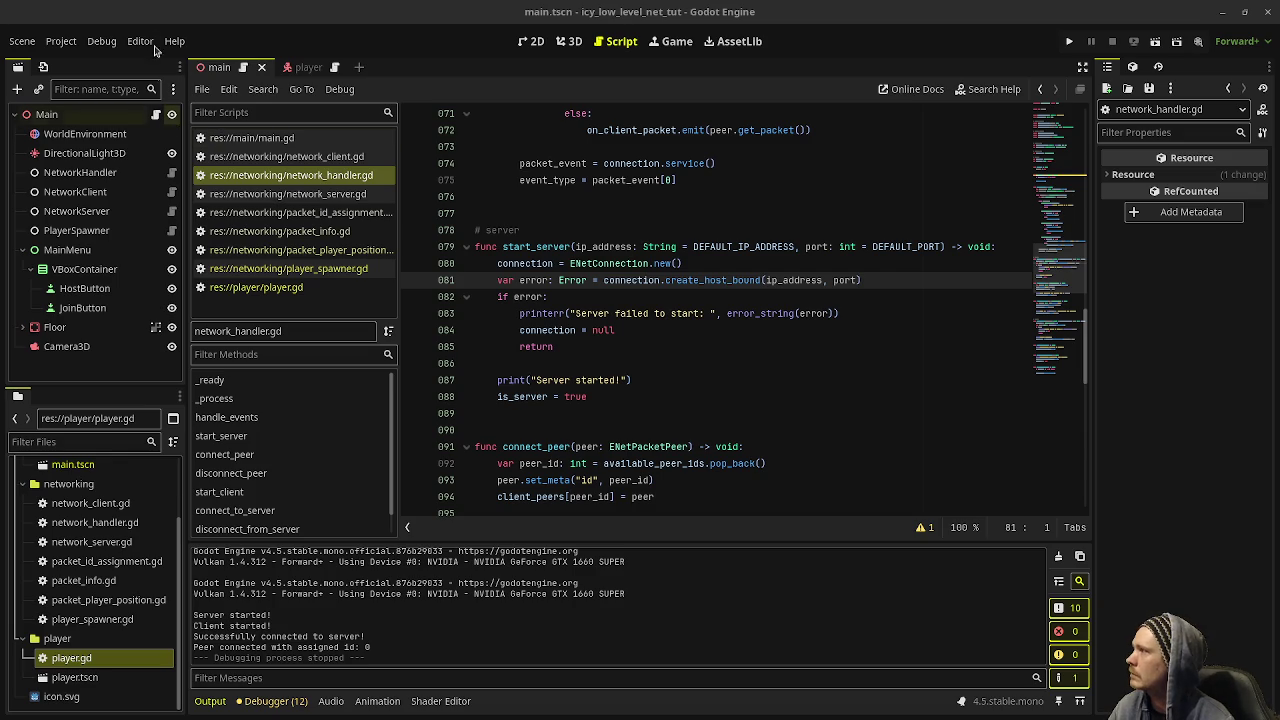
- Set Customize Run Instances to 3 and run the project
left_click(61, 41)
left_click(101, 41)
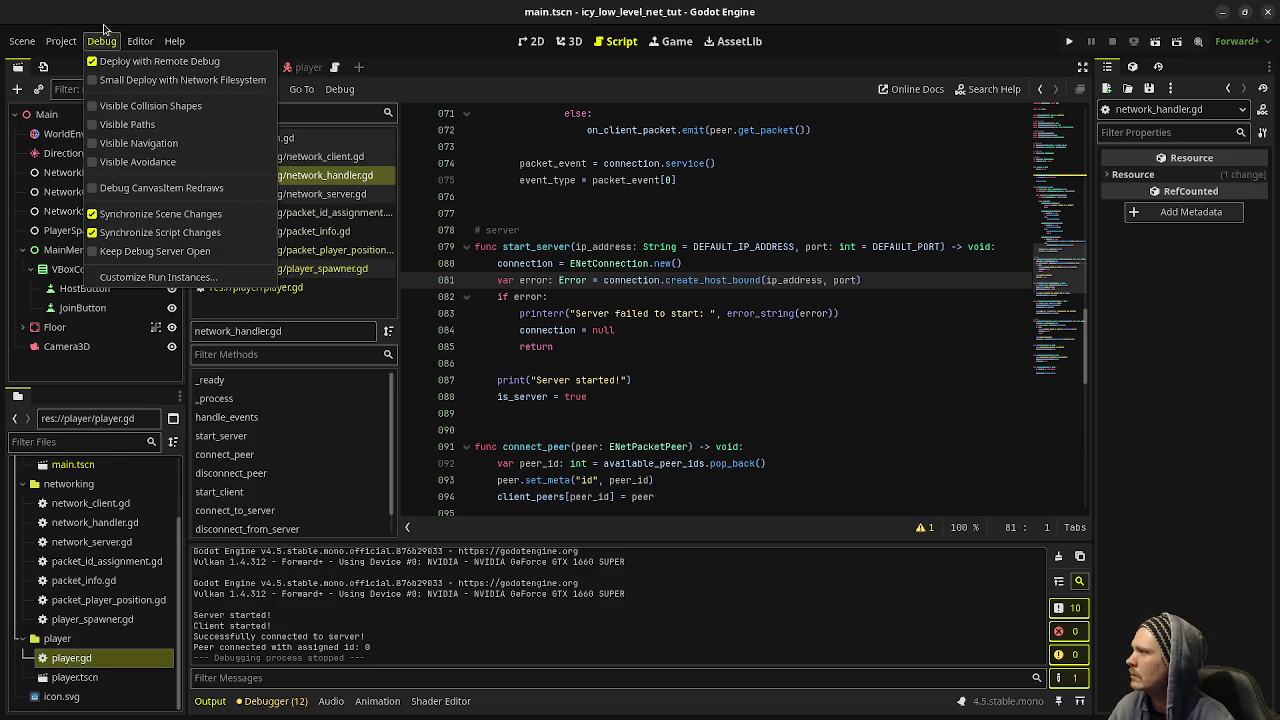
left_click(150, 279)
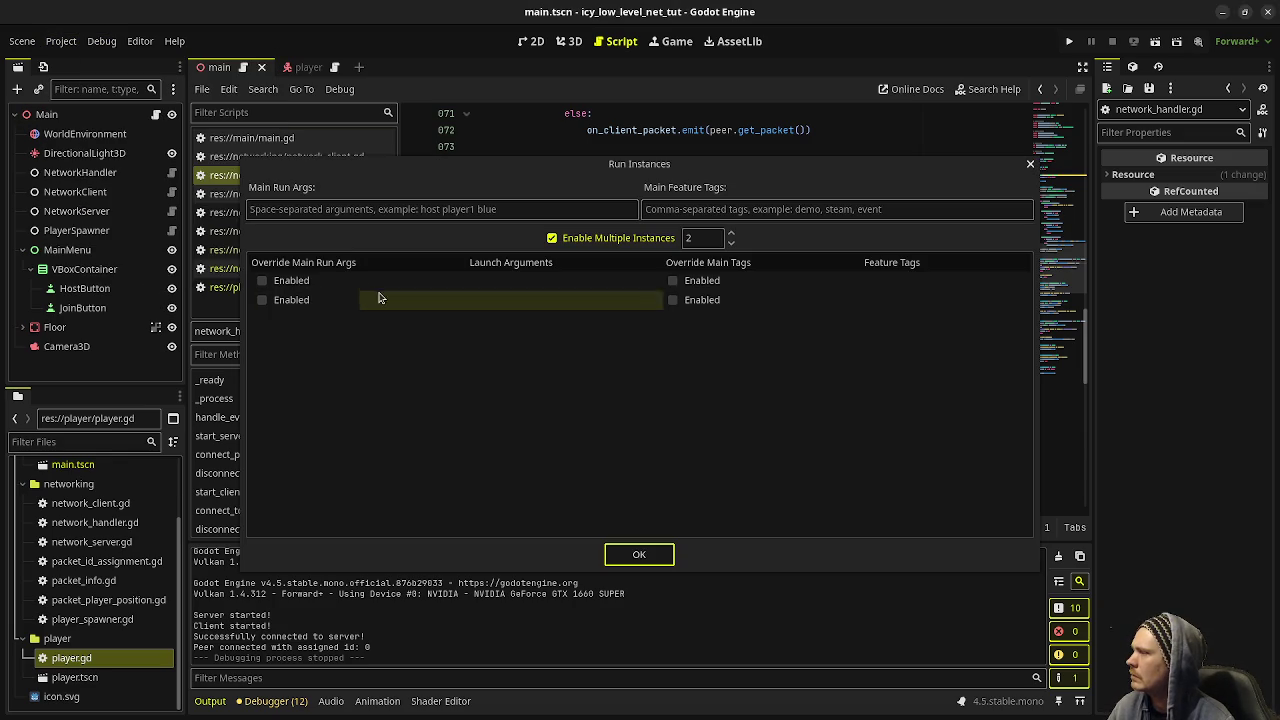
left_click(730, 233)
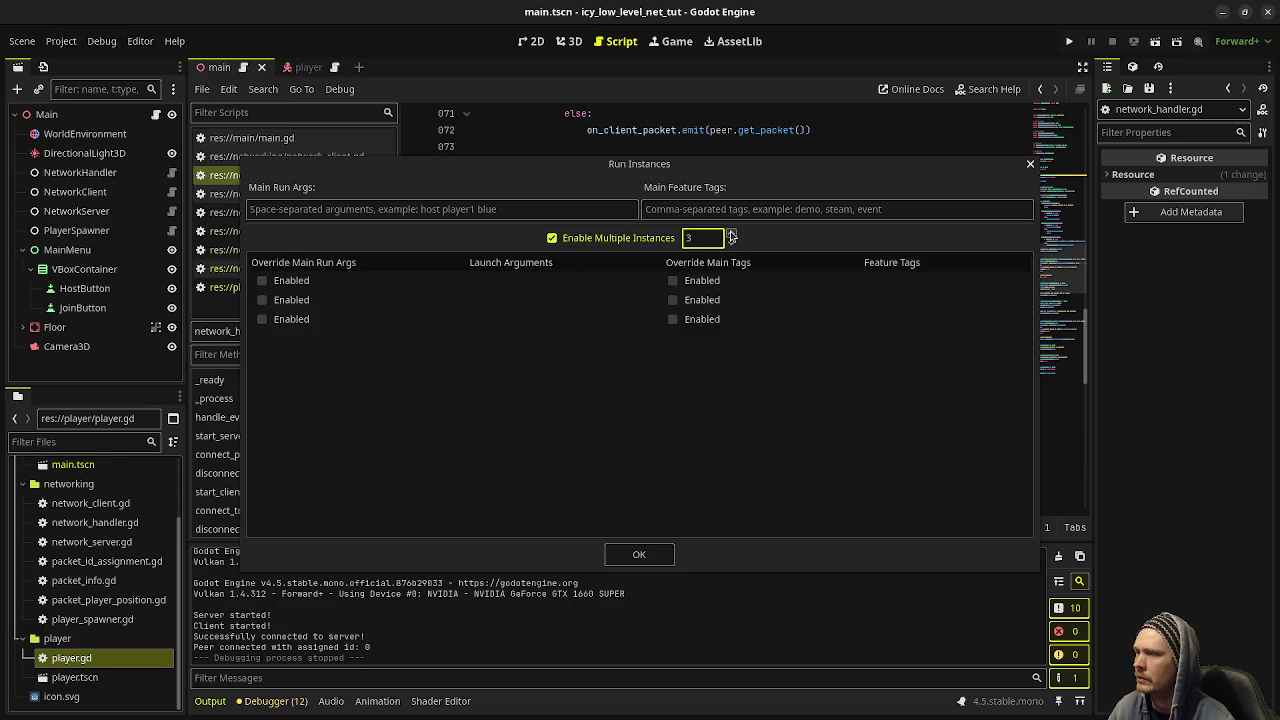
left_click(639, 554)
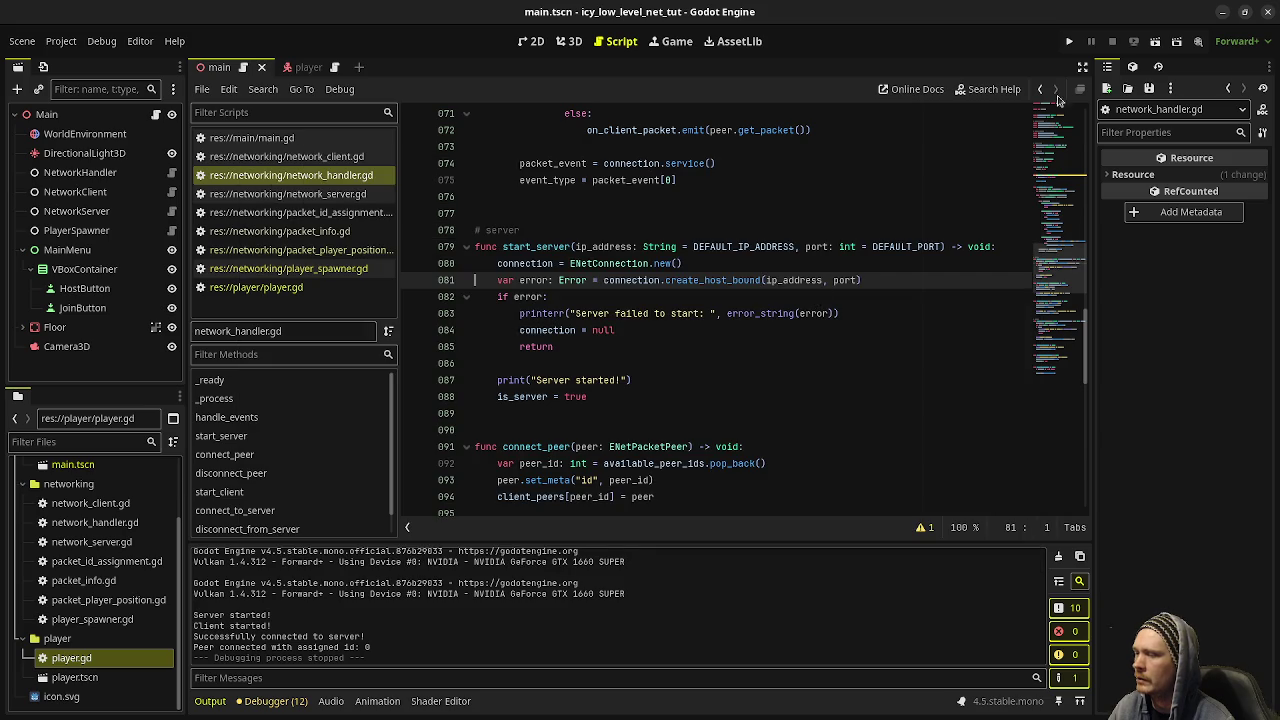
left_click(1067, 42)
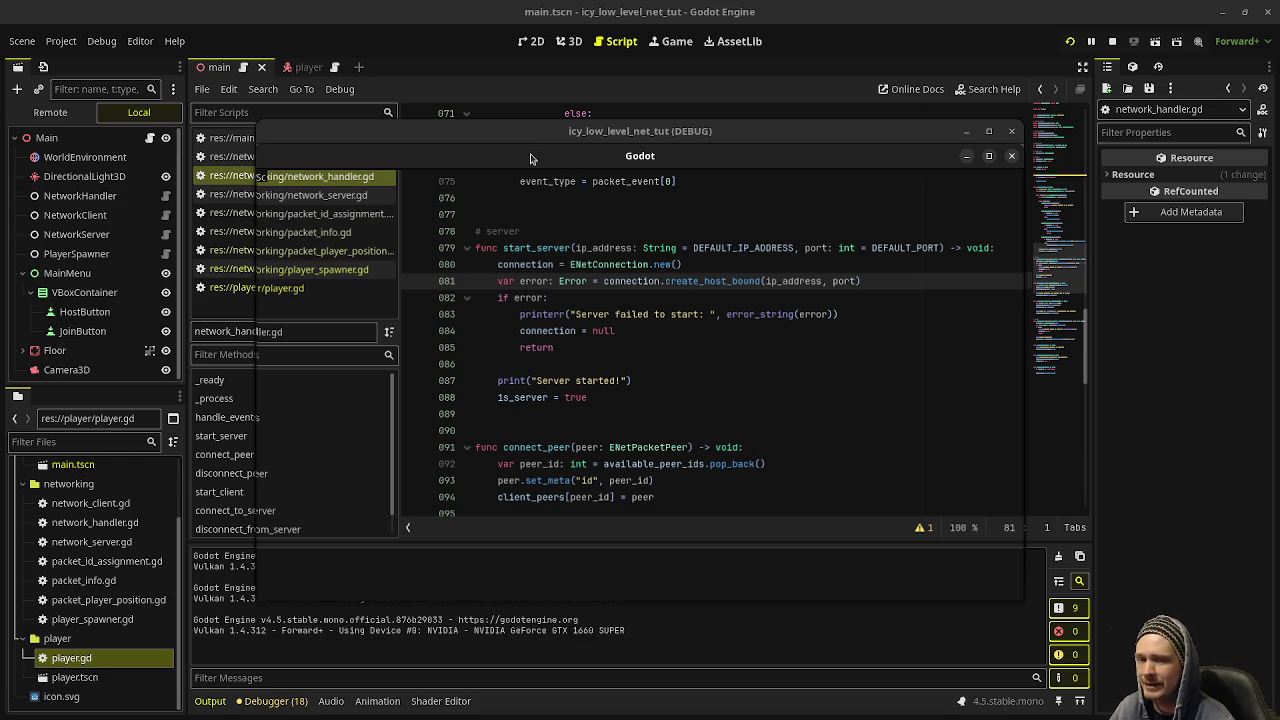
- Move and shrink two game windows into the right half of the screen
mouse_move(535, 158)
left_mouse_down()
mouse_move(597, 223)
mouse_move(596, 254)
left_mouse_up()
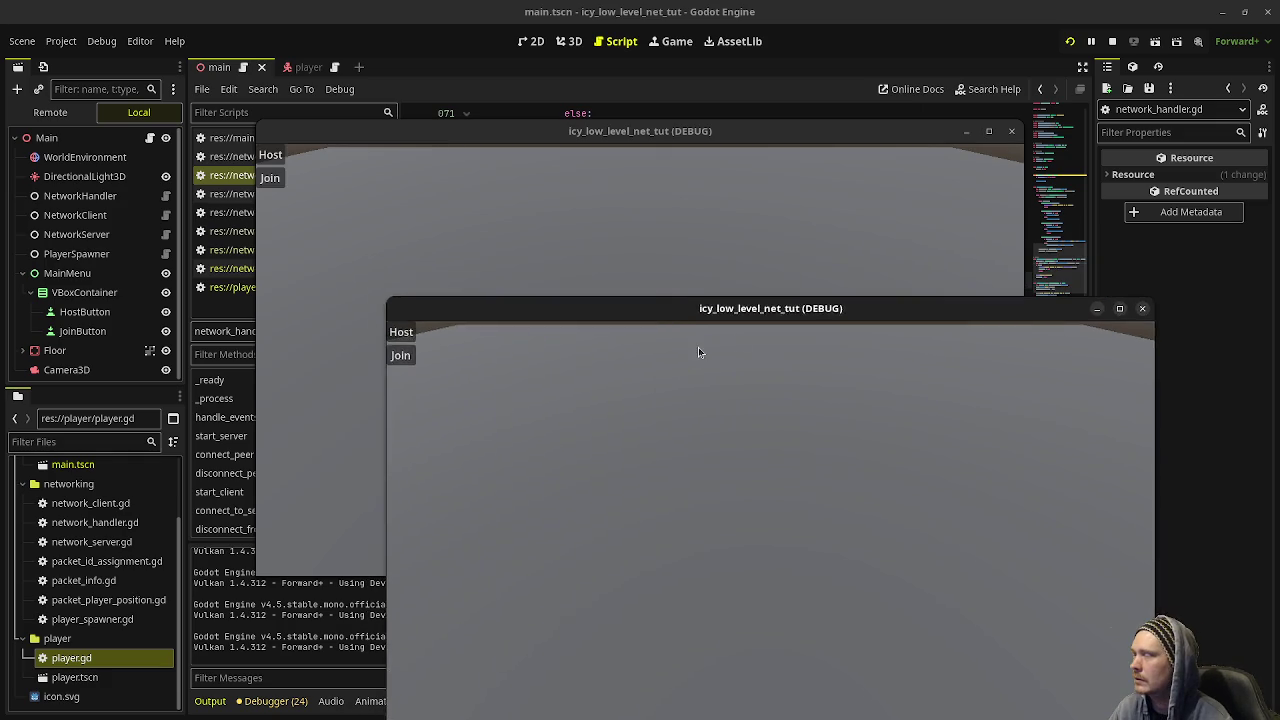
mouse_move(624, 311)
left_mouse_down()
mouse_move(789, 317)
mouse_move(742, 283)
left_mouse_up()
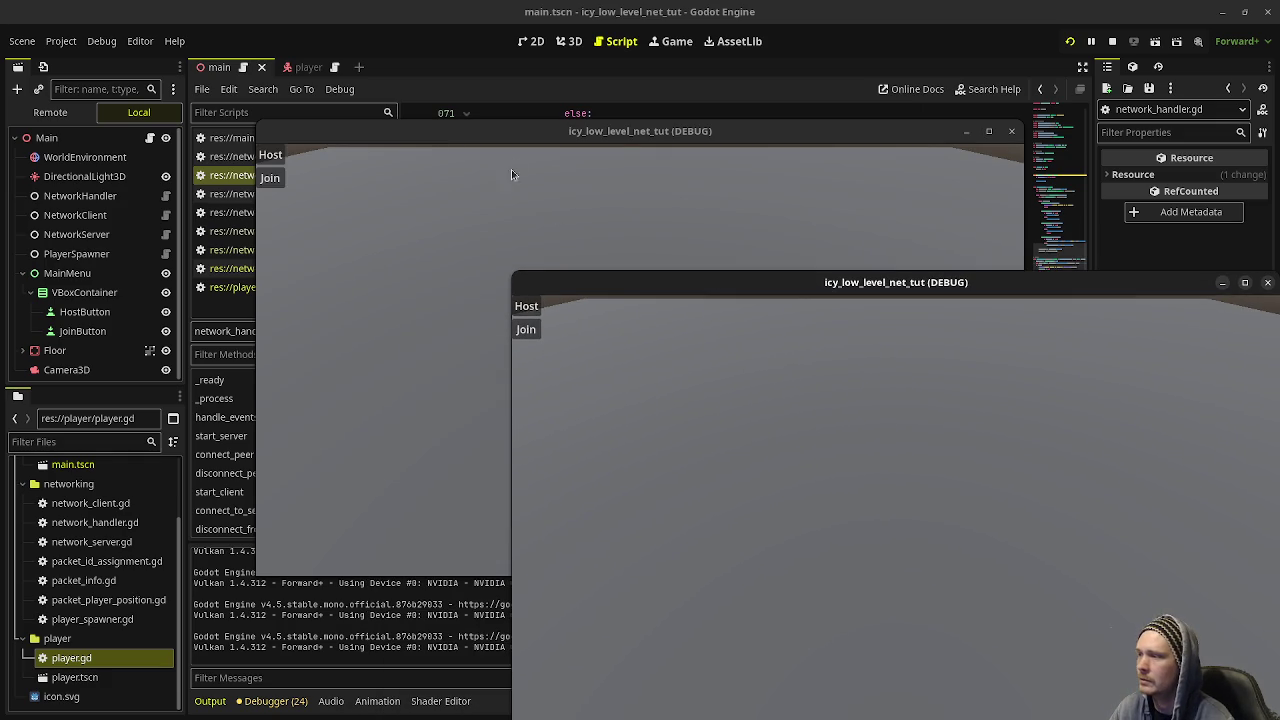
left_click_drag(510, 358, 784, 391)
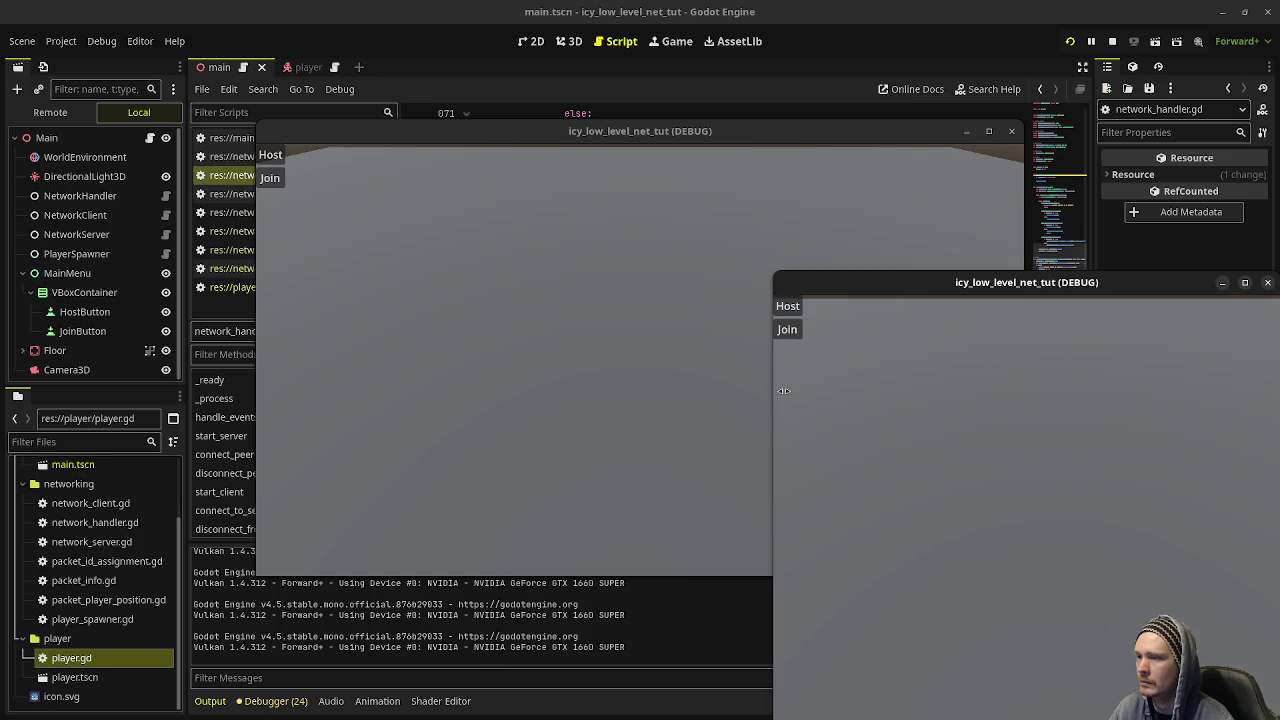
mouse_move(934, 265)
left_mouse_down()
mouse_move(922, 362)
mouse_move(934, 422)
left_mouse_up()
mouse_move(518, 141)
left_mouse_down()
mouse_move(725, 113)
mouse_move(773, 73)
mouse_move(768, 50)
left_mouse_up()
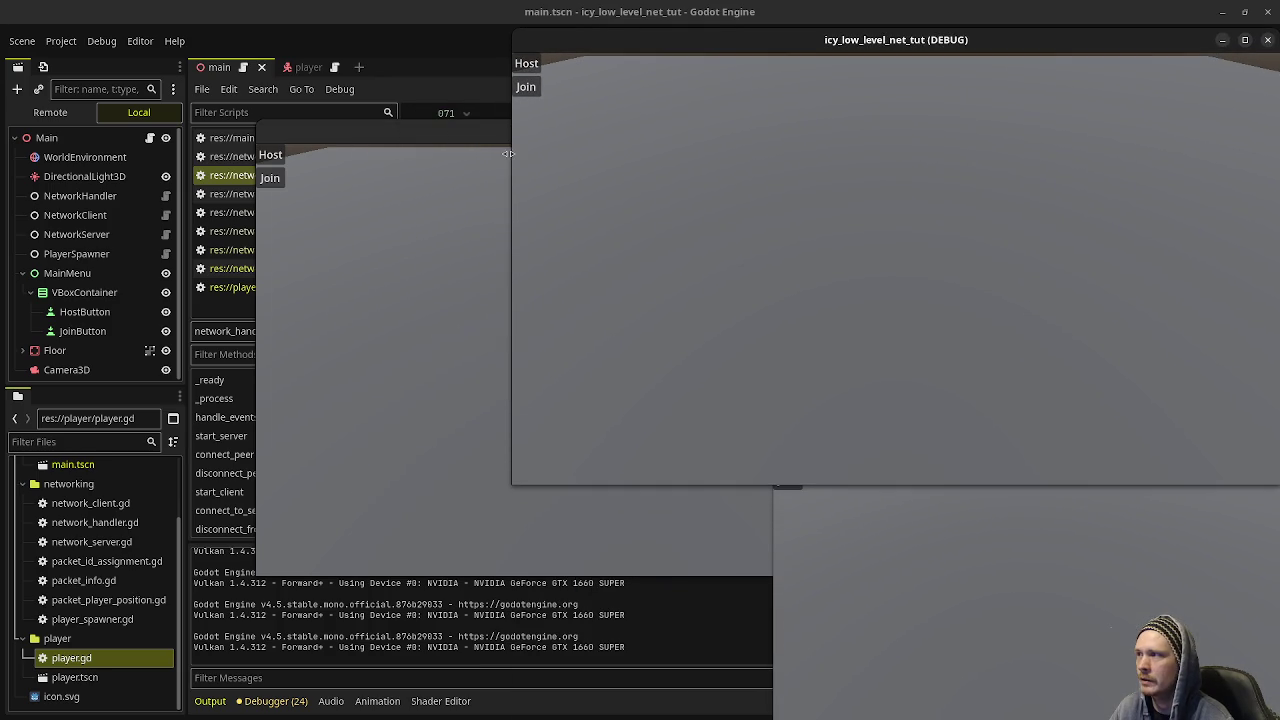
mouse_move(743, 168)
left_mouse_down()
mouse_move(709, 170)
mouse_move(772, 174)
left_mouse_up()
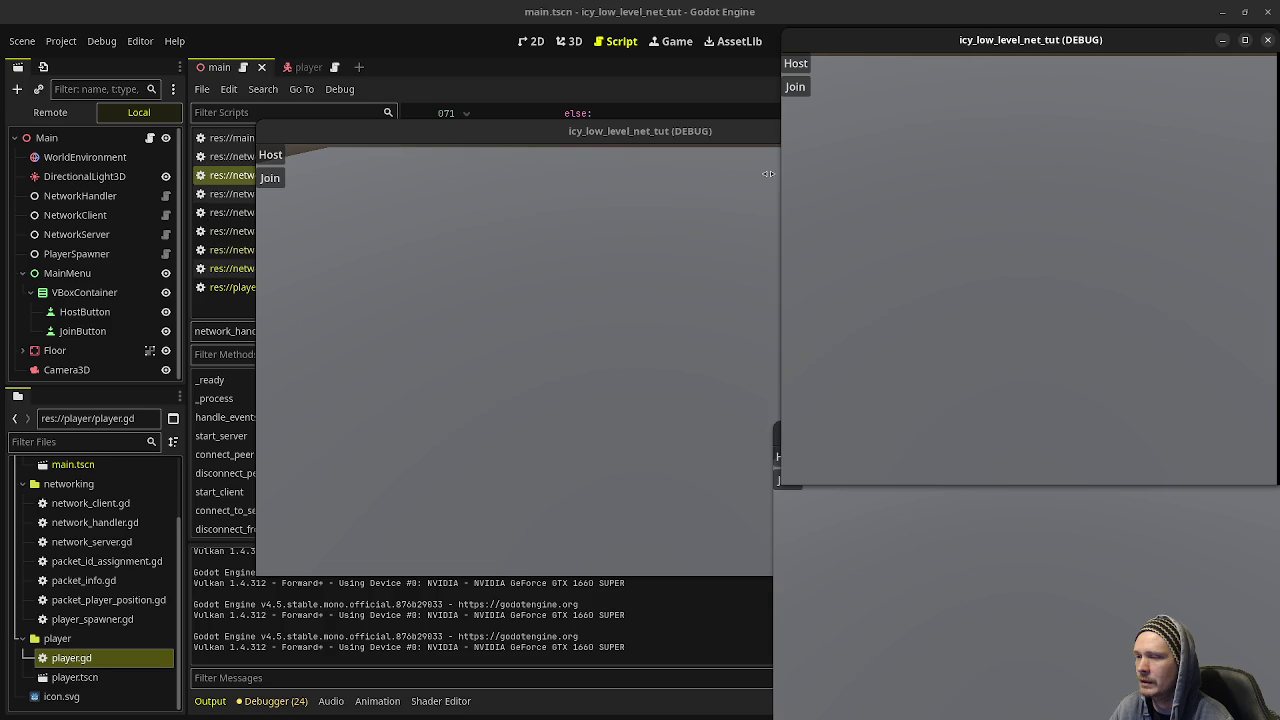
left_click_drag(893, 444, 895, 395)
- Move and shrink the remaining two game windows into the bottom-left and top-left corners
left_click(490, 135)
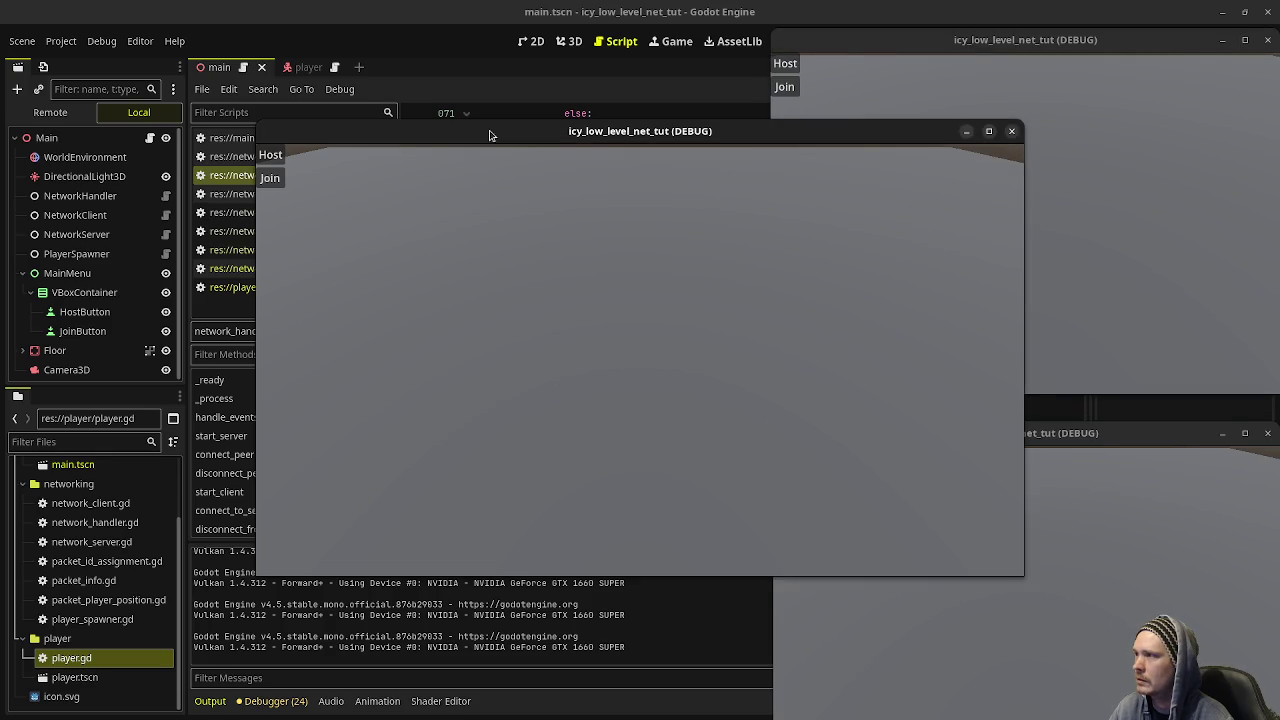
left_click_drag(490, 135, 325, 268)
mouse_move(737, 396)
left_mouse_down()
mouse_move(591, 400)
mouse_move(700, 400)
left_mouse_up()
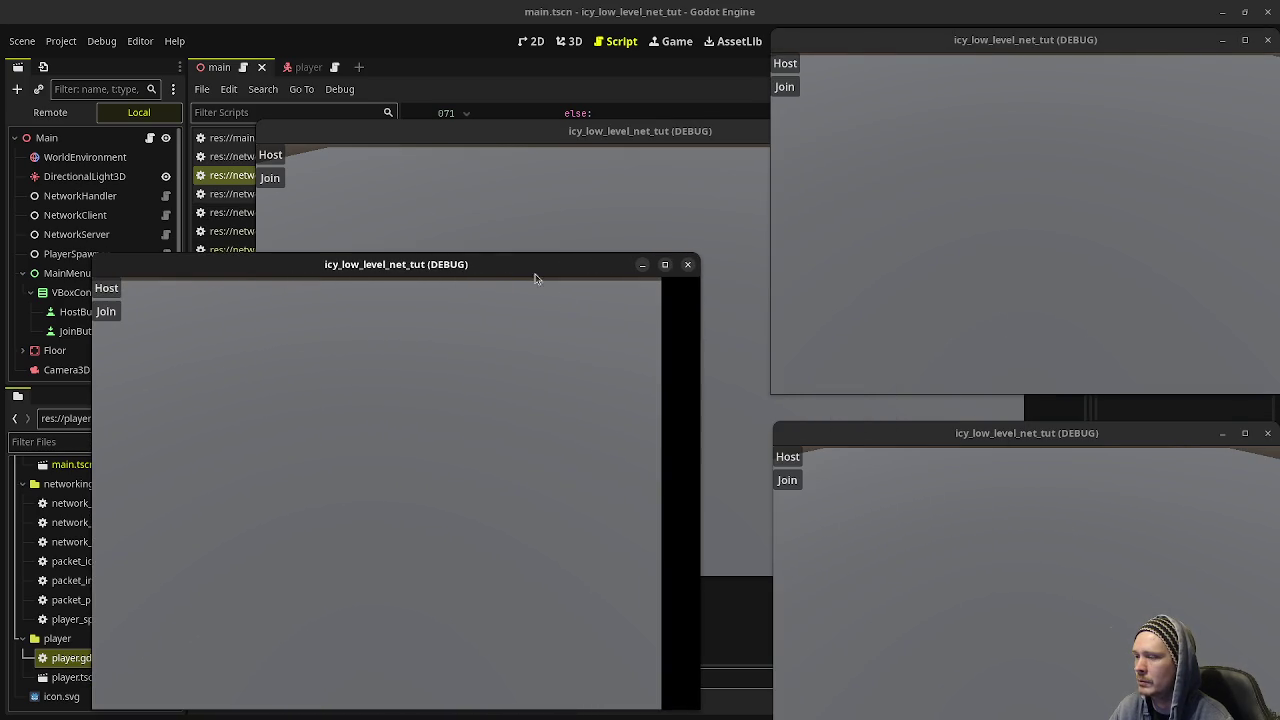
left_click_drag(527, 275, 524, 430)
left_click_drag(571, 138, 369, 46)
mouse_move(515, 489)
left_mouse_down()
mouse_move(529, 380)
mouse_move(519, 413)
left_mouse_up()
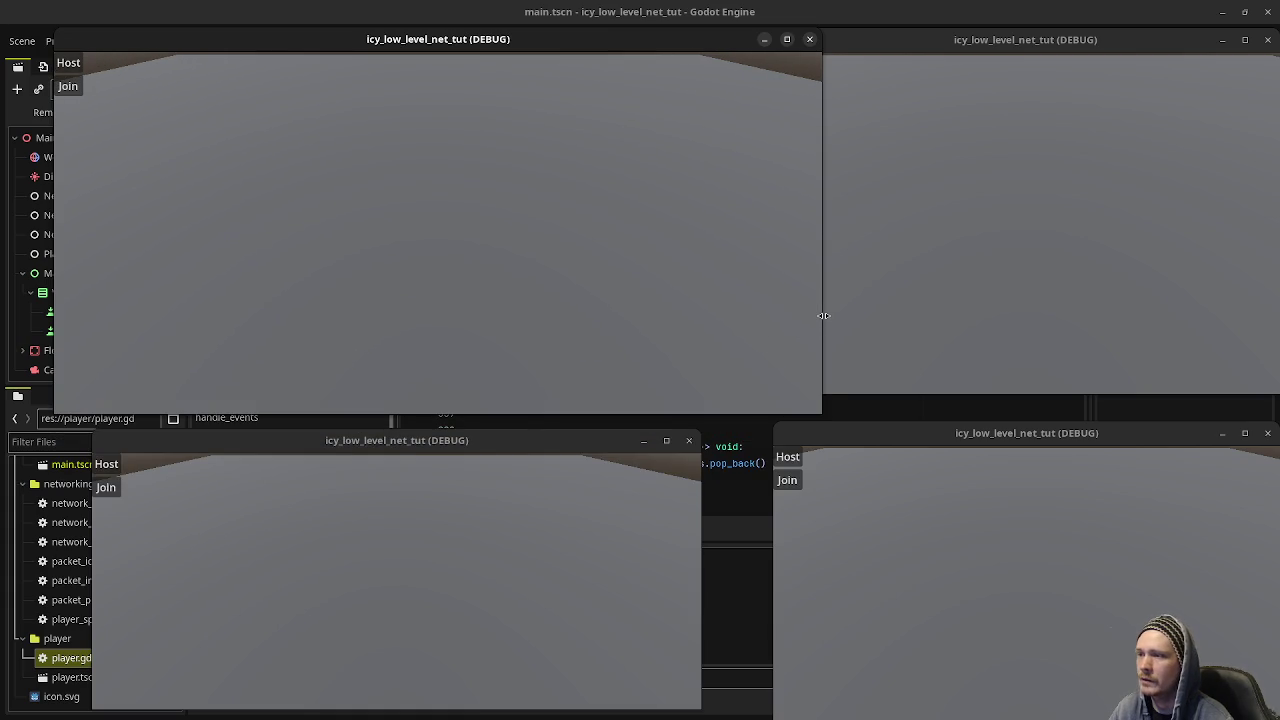
left_click_drag(722, 311, 717, 311)
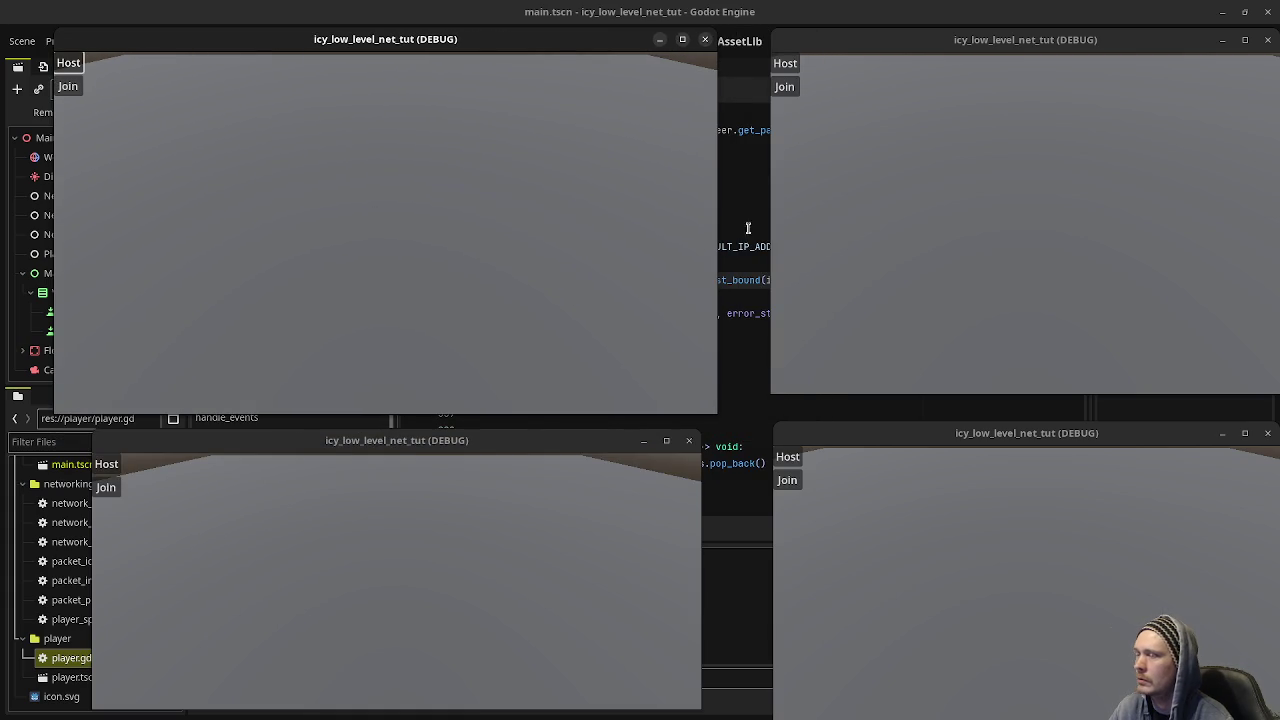
- Host in the top-left window, join from the top-right, and steer that capsule up-left
left_click(799, 106)
left_click(785, 88)
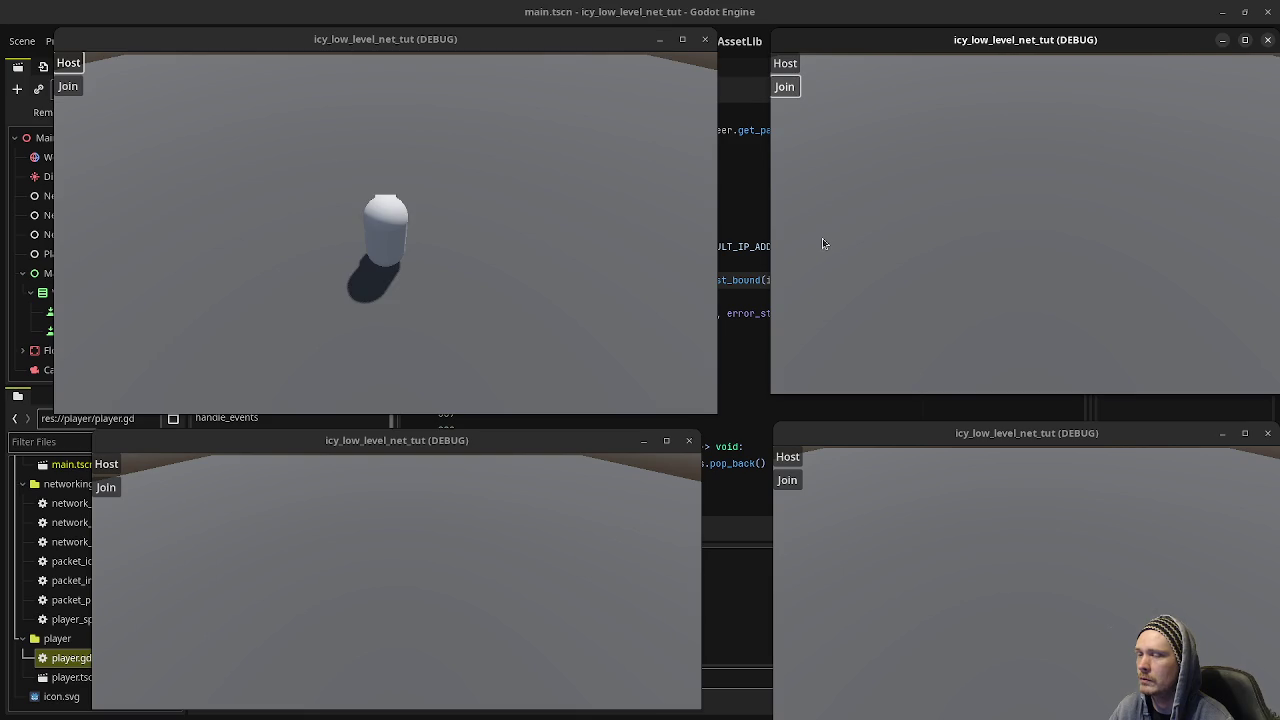
mouse_move(996, 48)
left_mouse_down()
mouse_move(969, 54)
mouse_move(990, 57)
left_mouse_up()
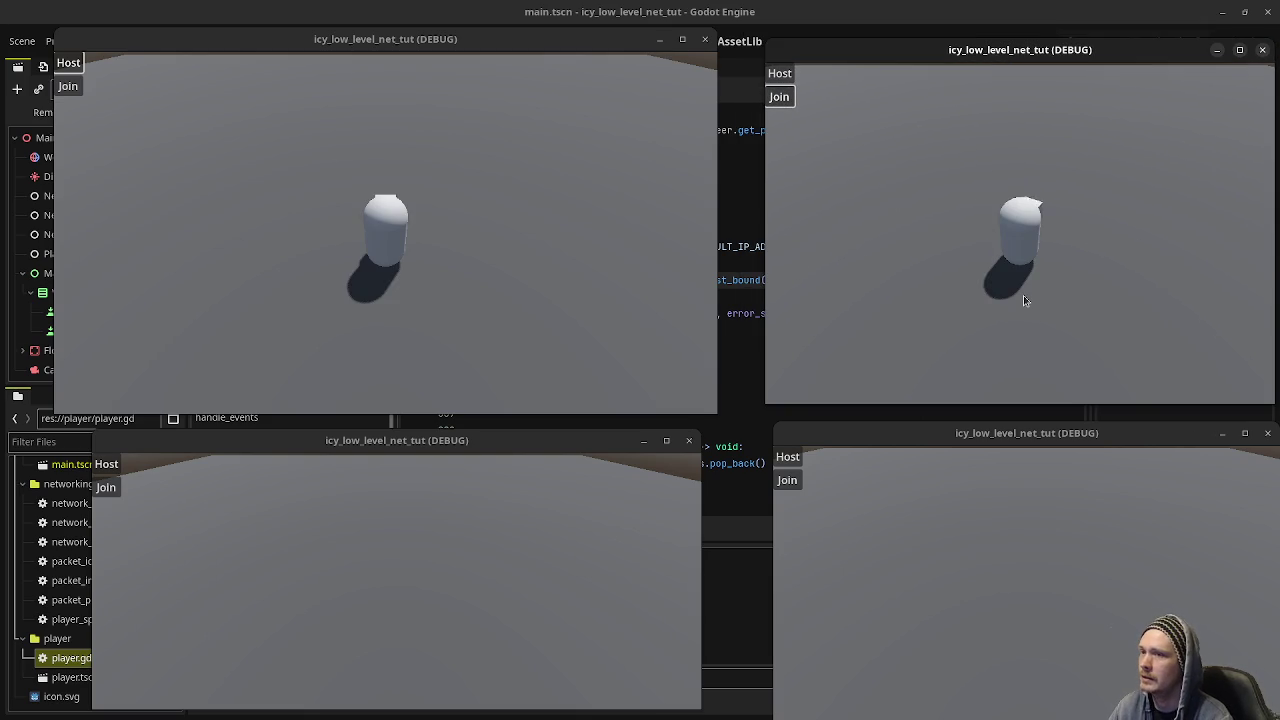
key("Up")
key("Left")
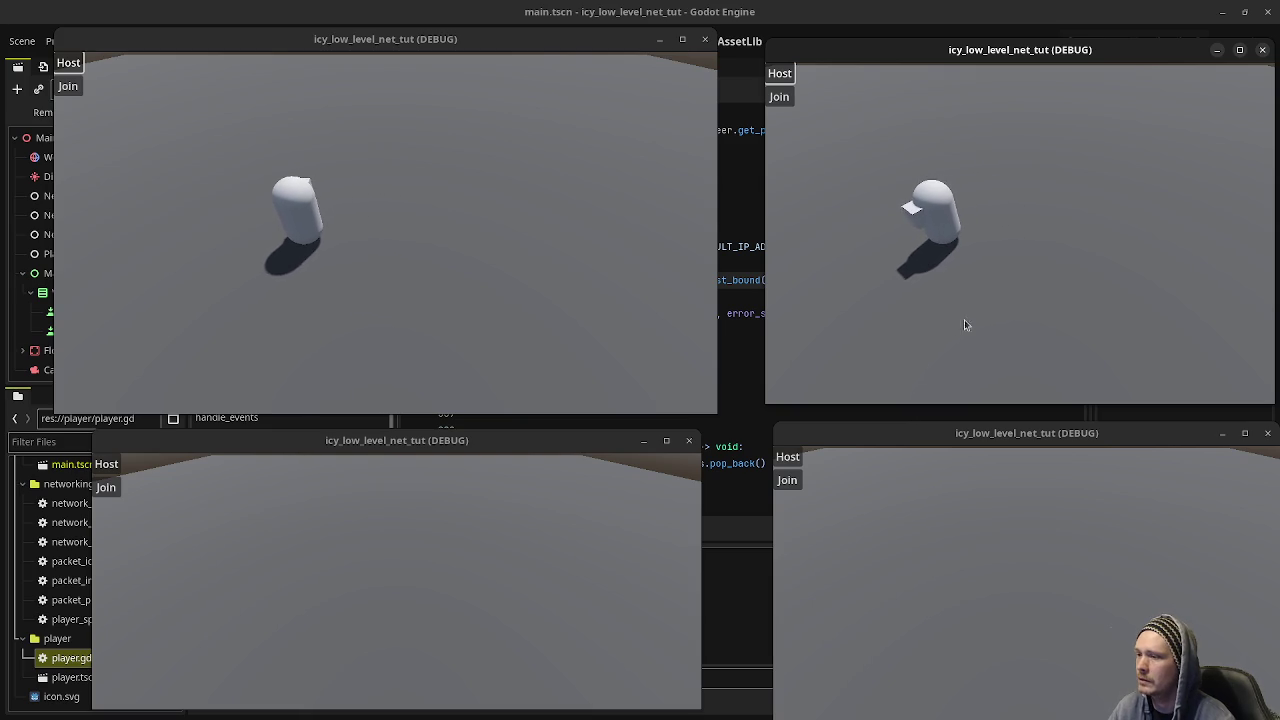
- Join from the bottom-right window and move the second capsule right with D, then A
left_click(788, 481)
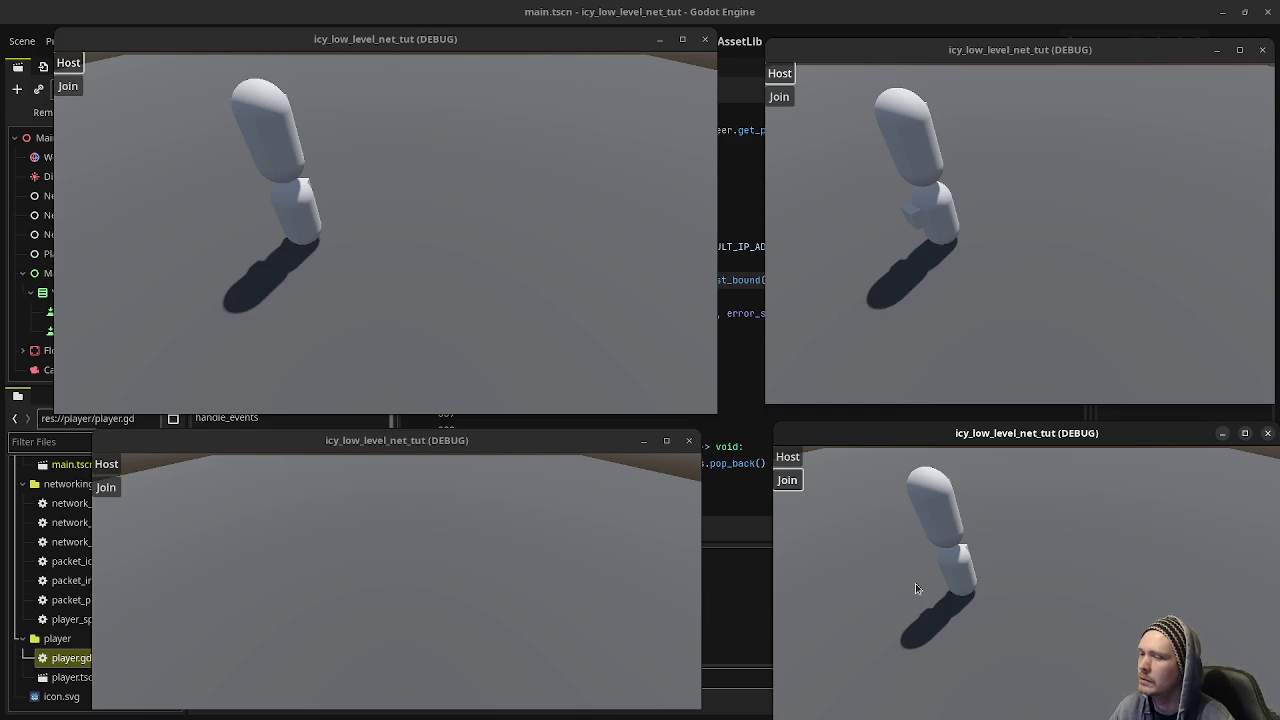
key("d")
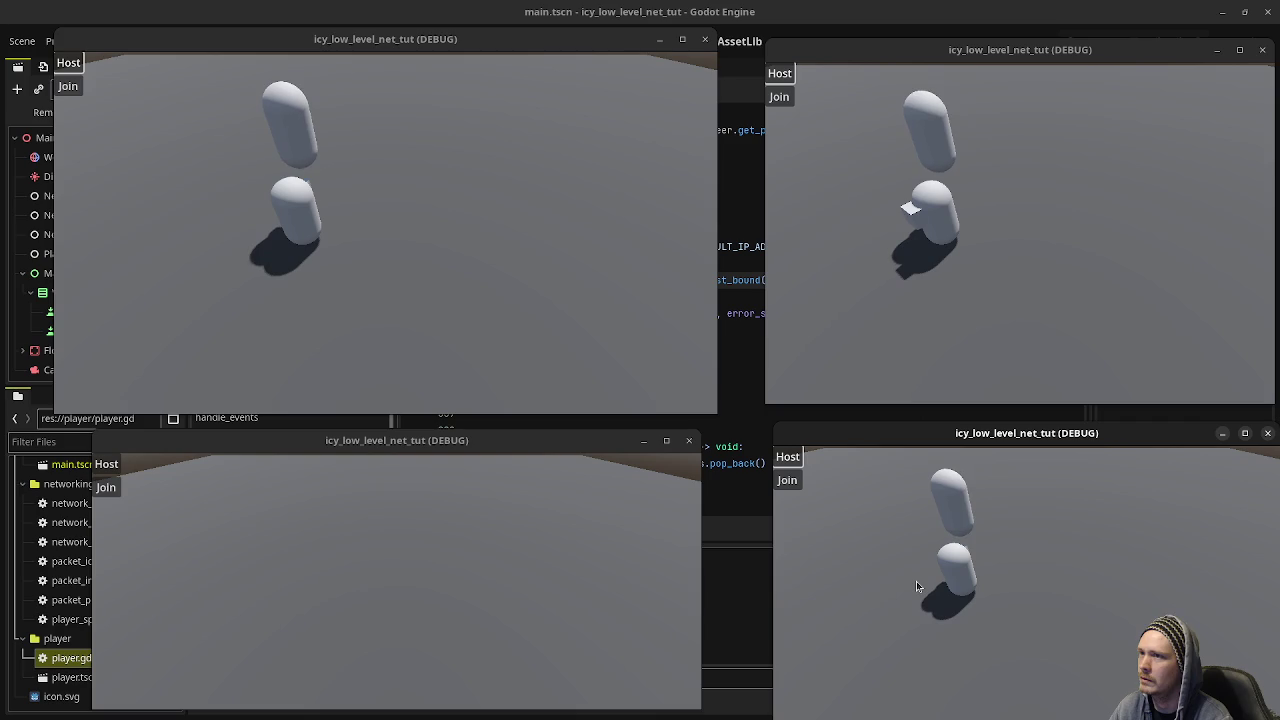
key("d")
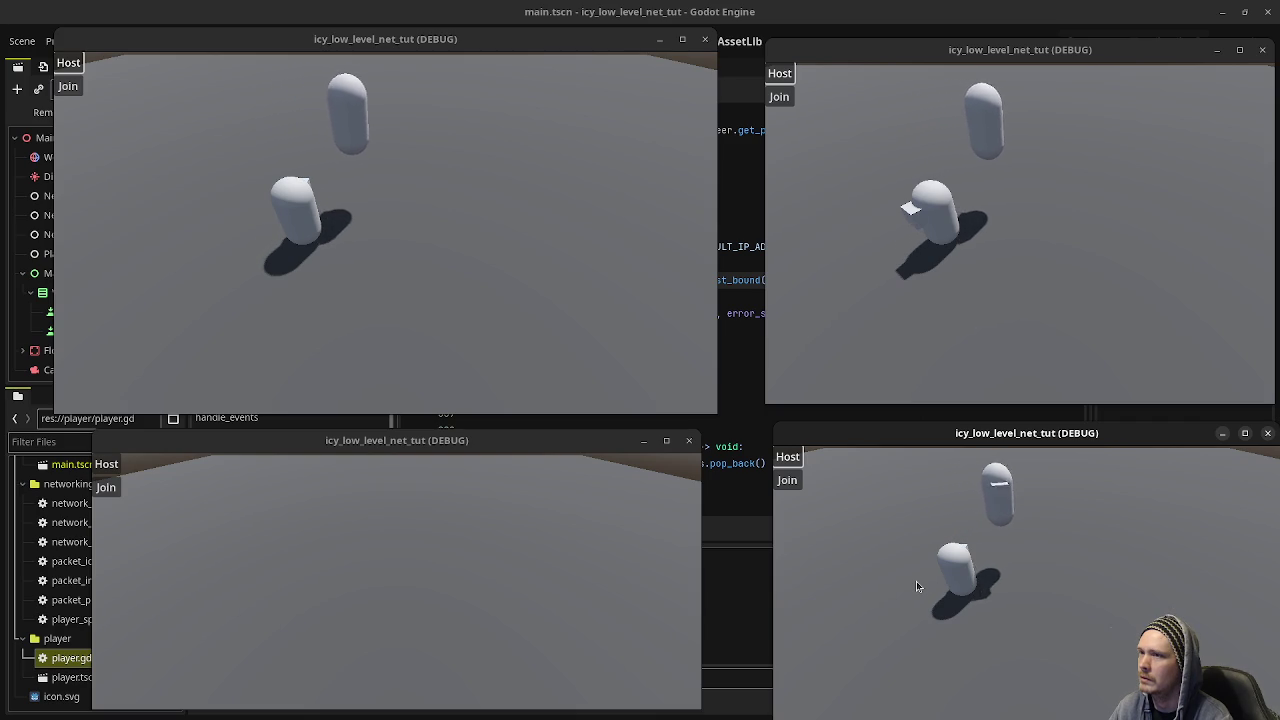
key("d")
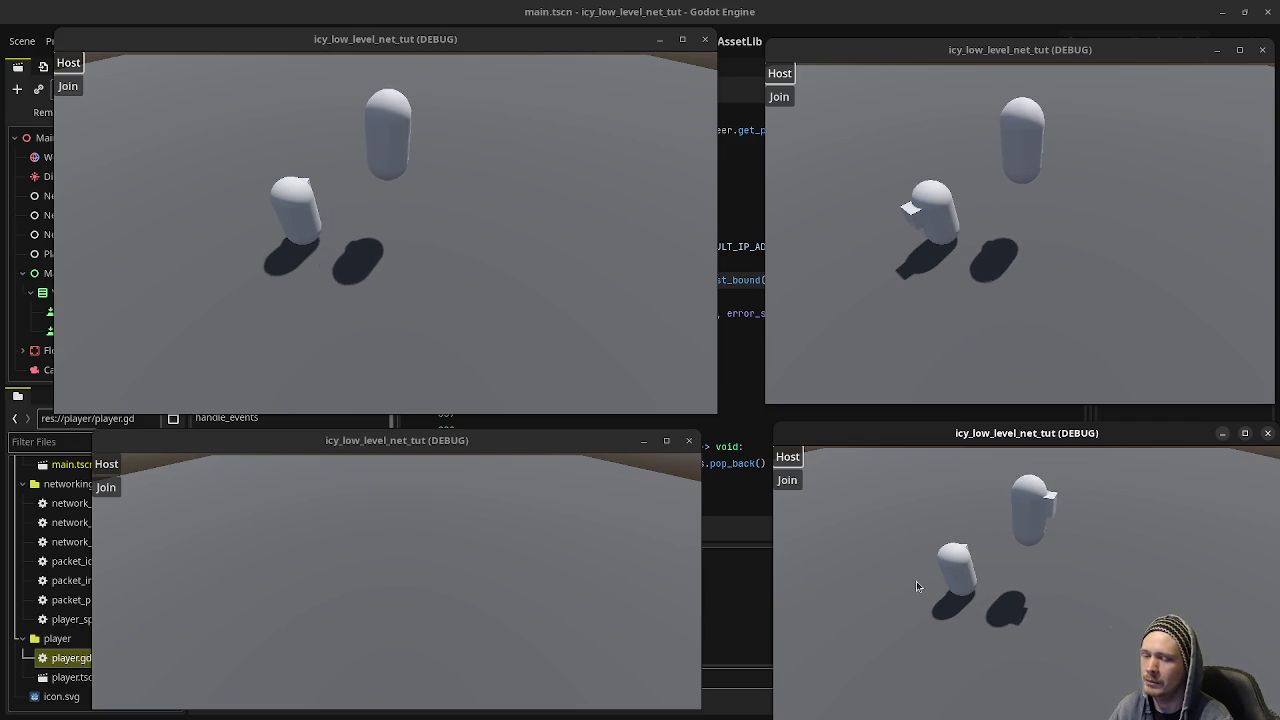
key("d")
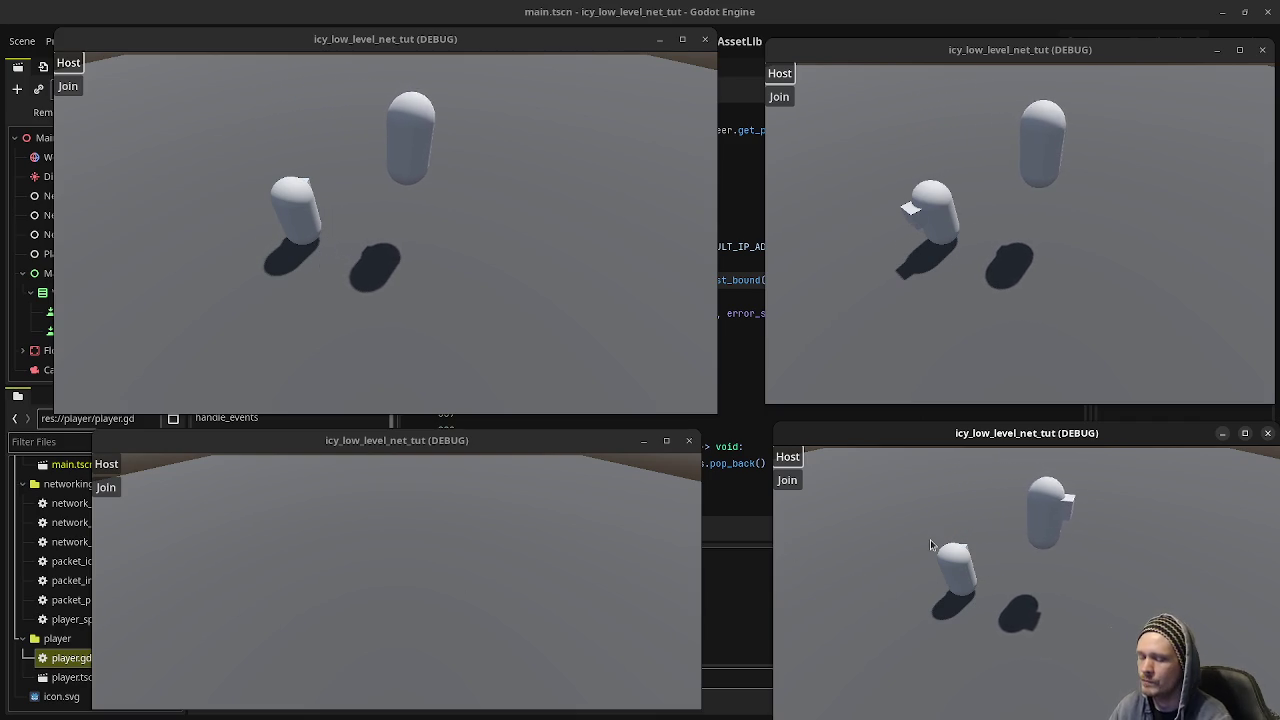
key("d")
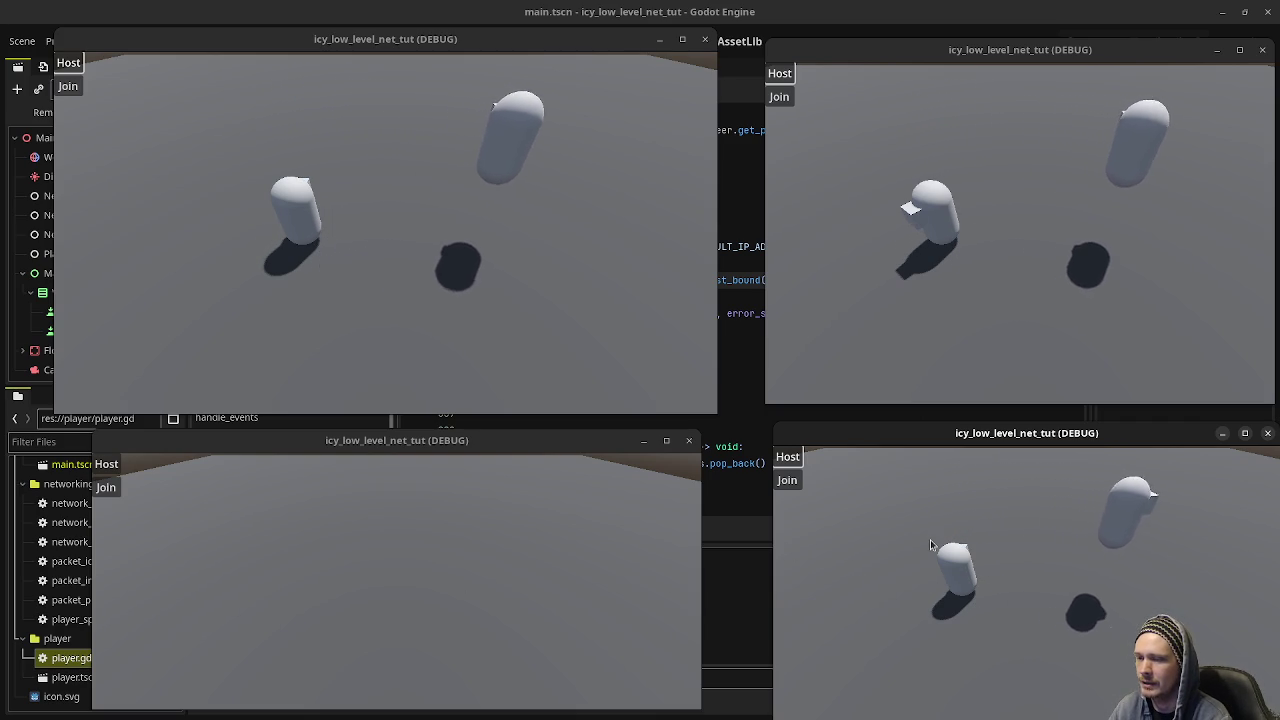
left_click(1038, 242)
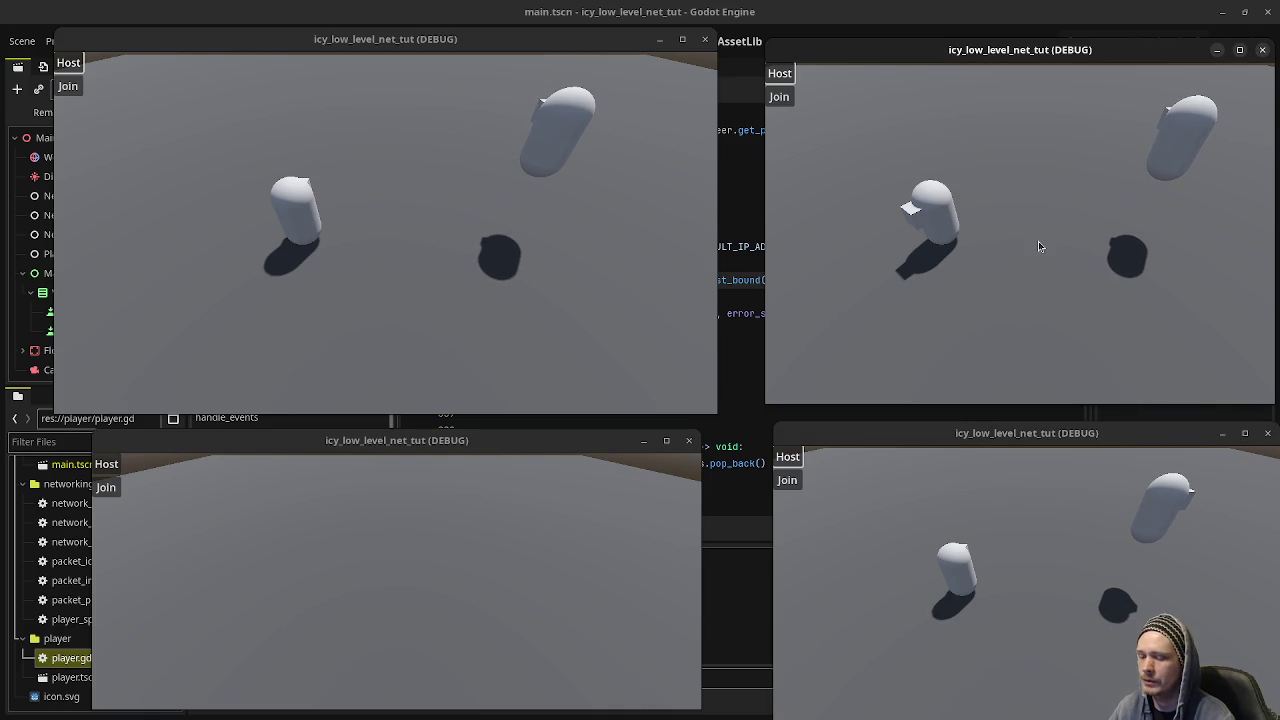
key("a")
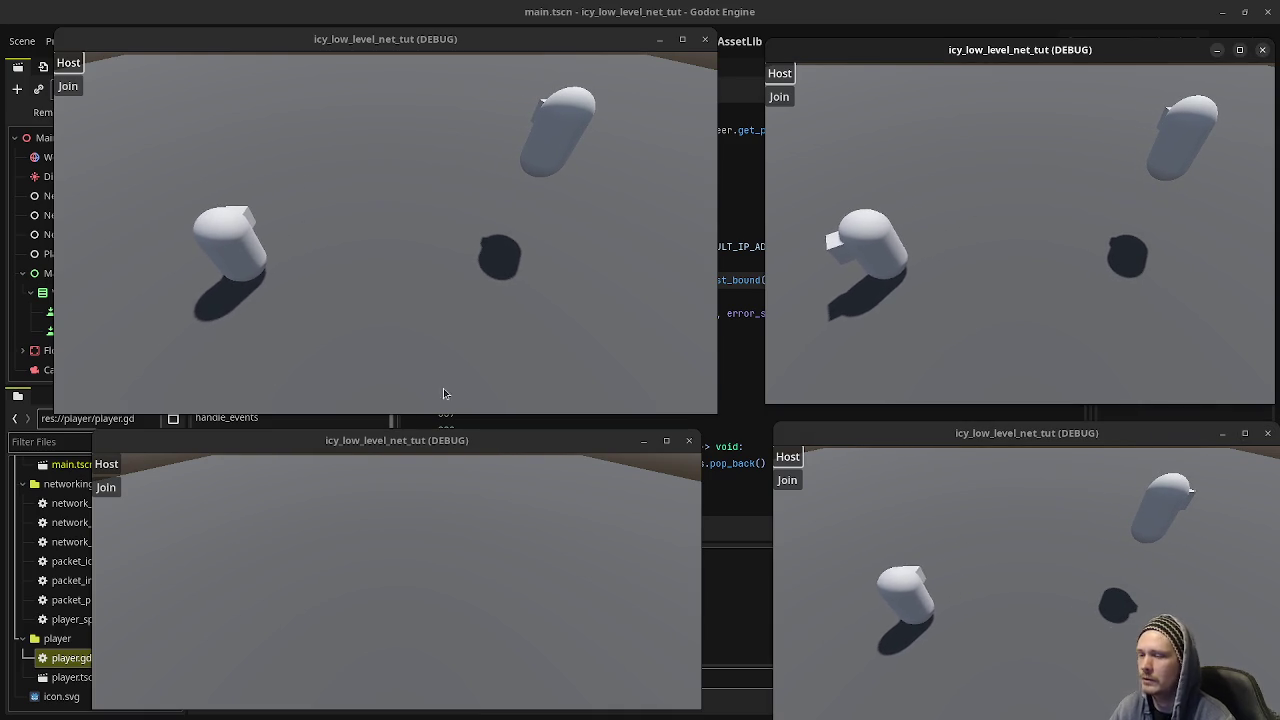
- Join a fourth client, slide its capsule right, and stop the project with F8
left_click(155, 523)
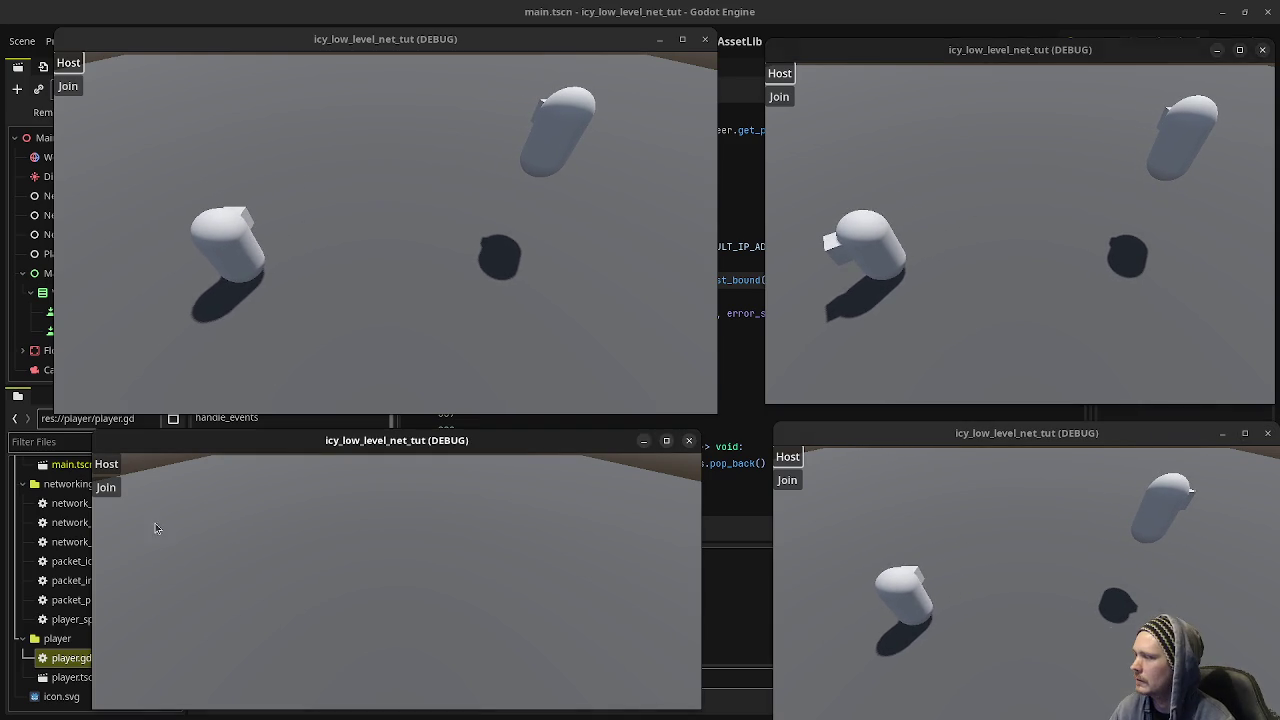
left_click(112, 494)
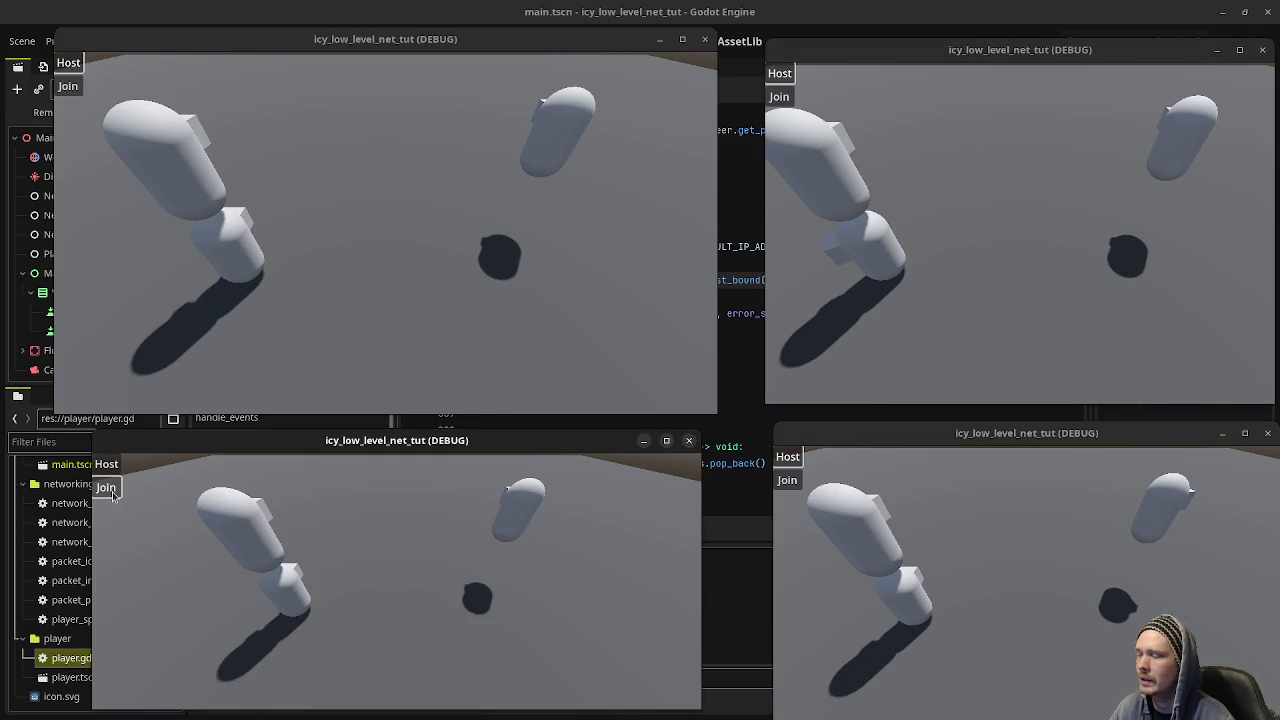
key("Right")
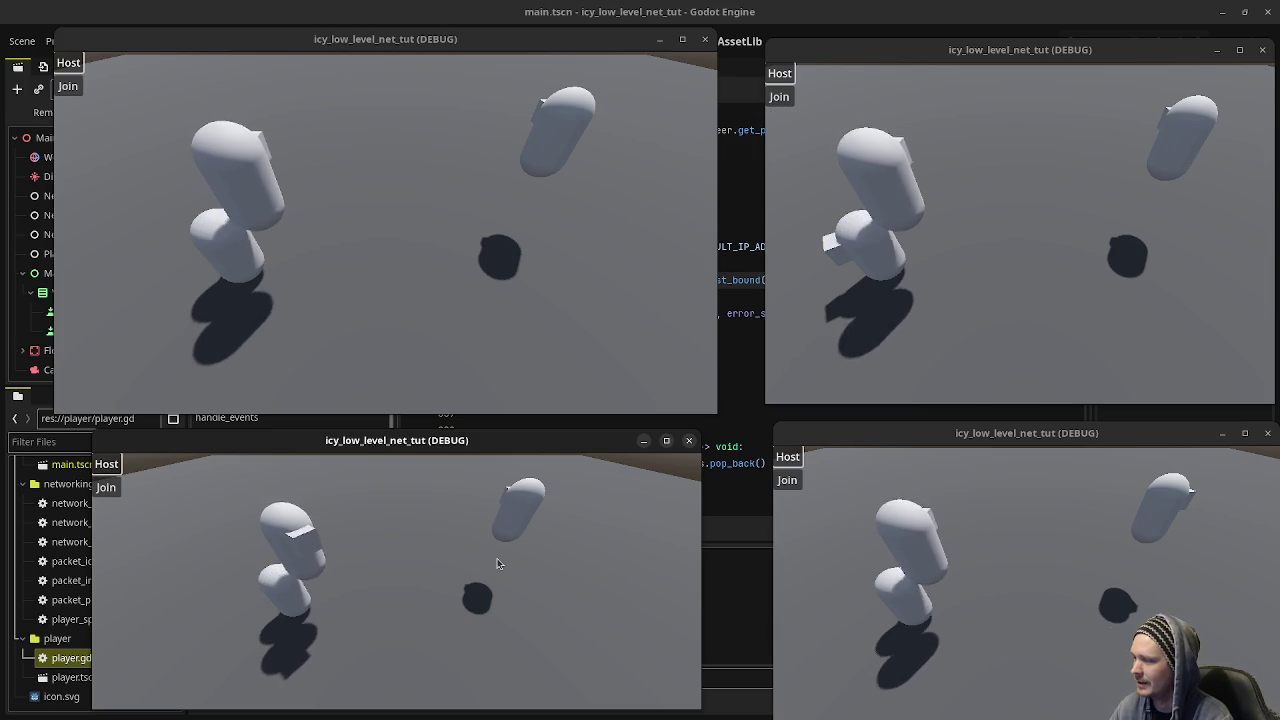
key("Right")
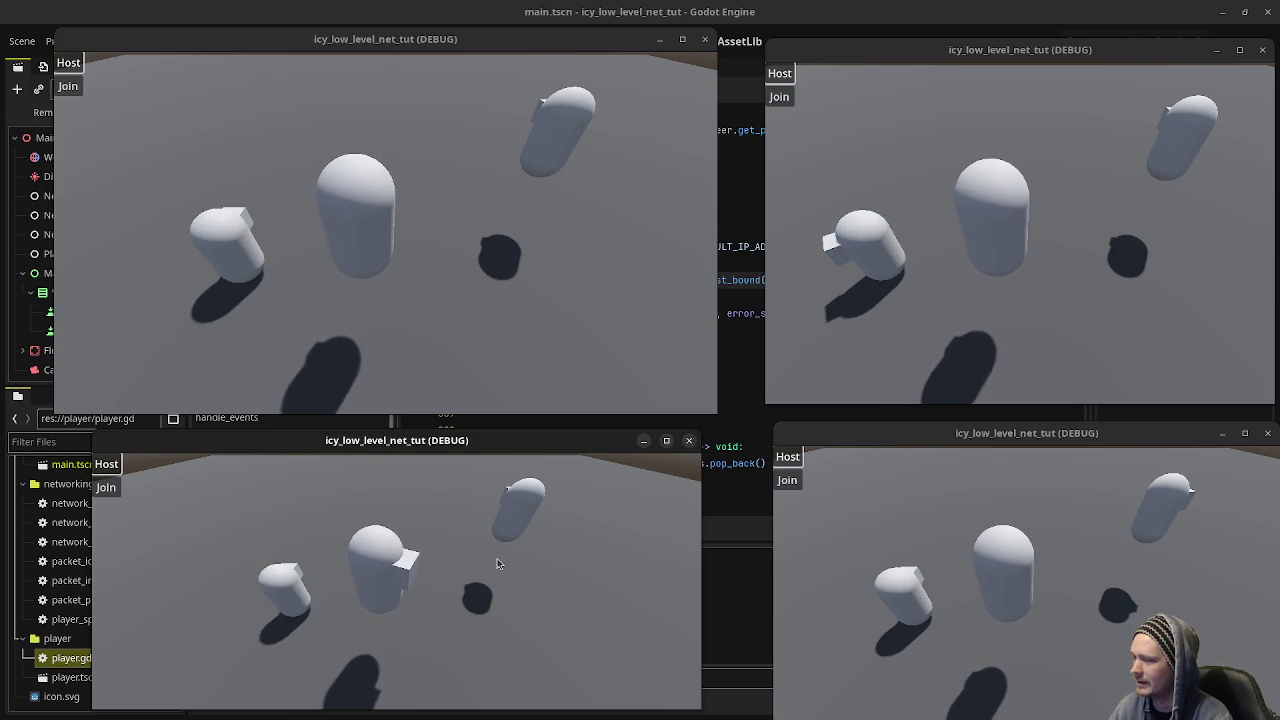
key("F8")
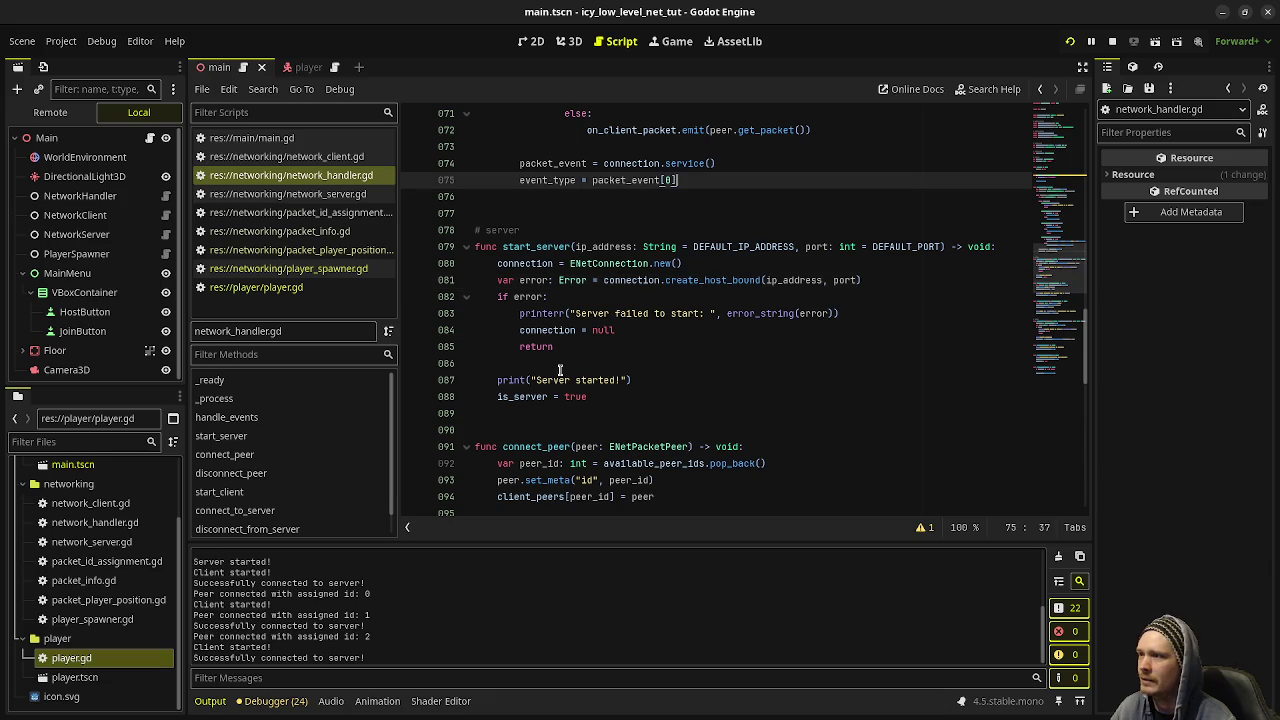
- In player.gd after line 28, add 'if is_on_floor() == false:' with 'velocity.y += -9.8 * delta'
left_click(256, 287)
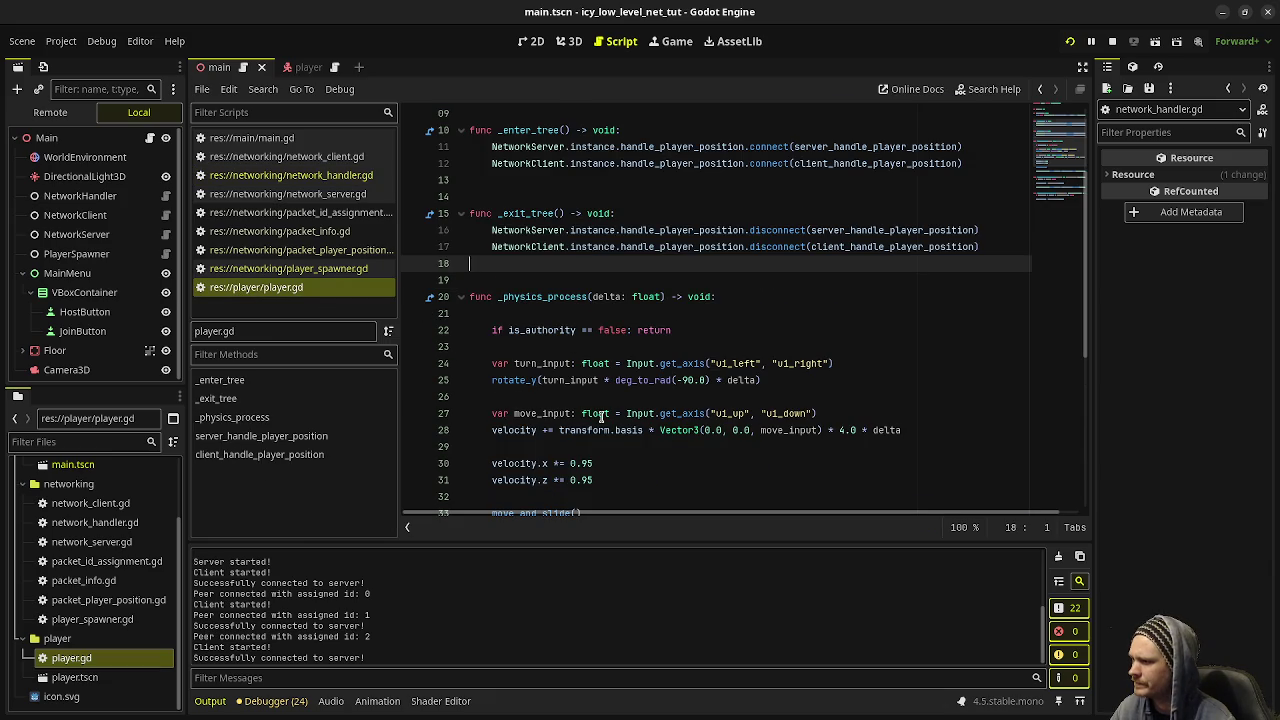
scroll(600, 418, "down", 1)
left_click(929, 380)
key("Return")
key("Return")
type("v")
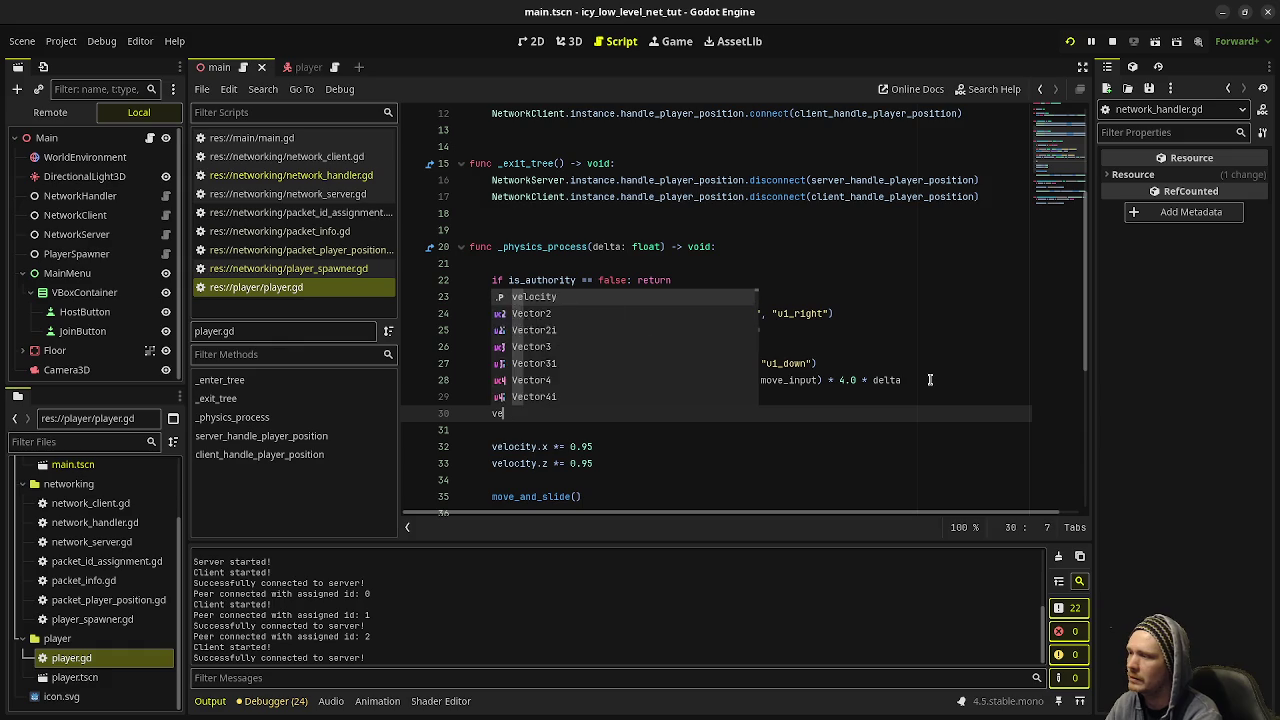
key("BackSpace")
type("if ")
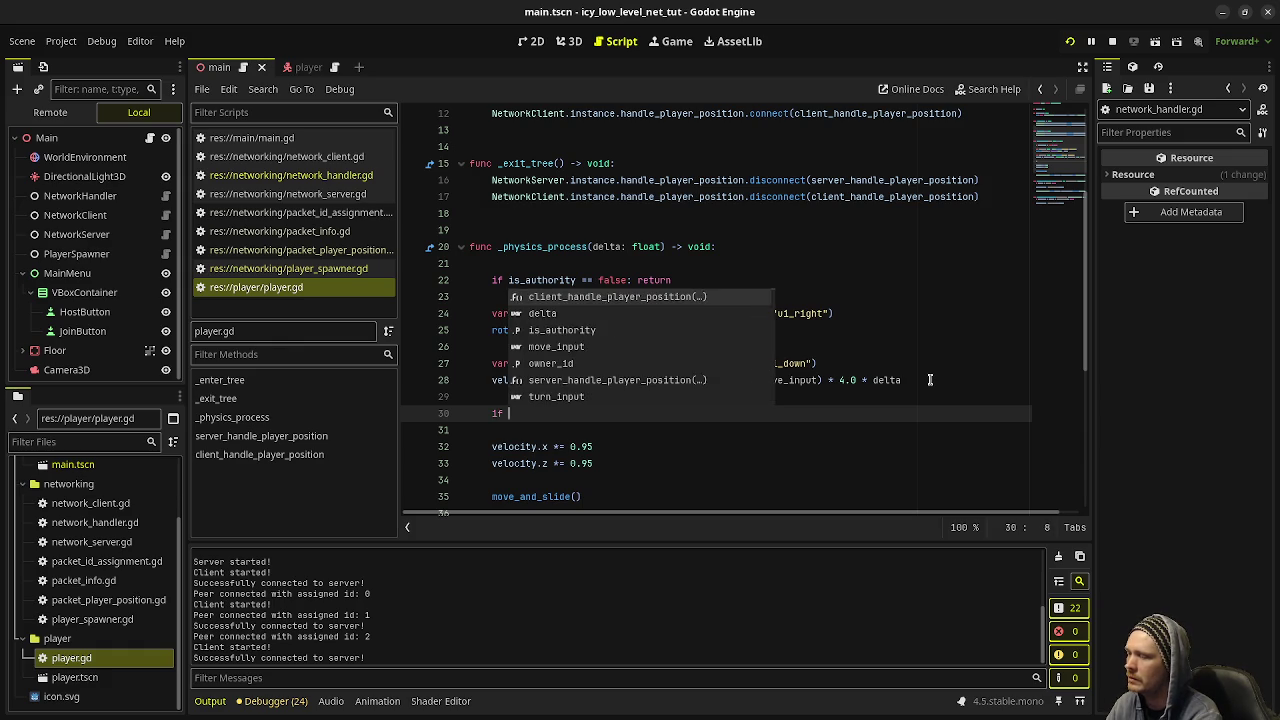
type("is_on_floor")
key("Return")
type("== false:")
key("Return")
type("velocity.y ")
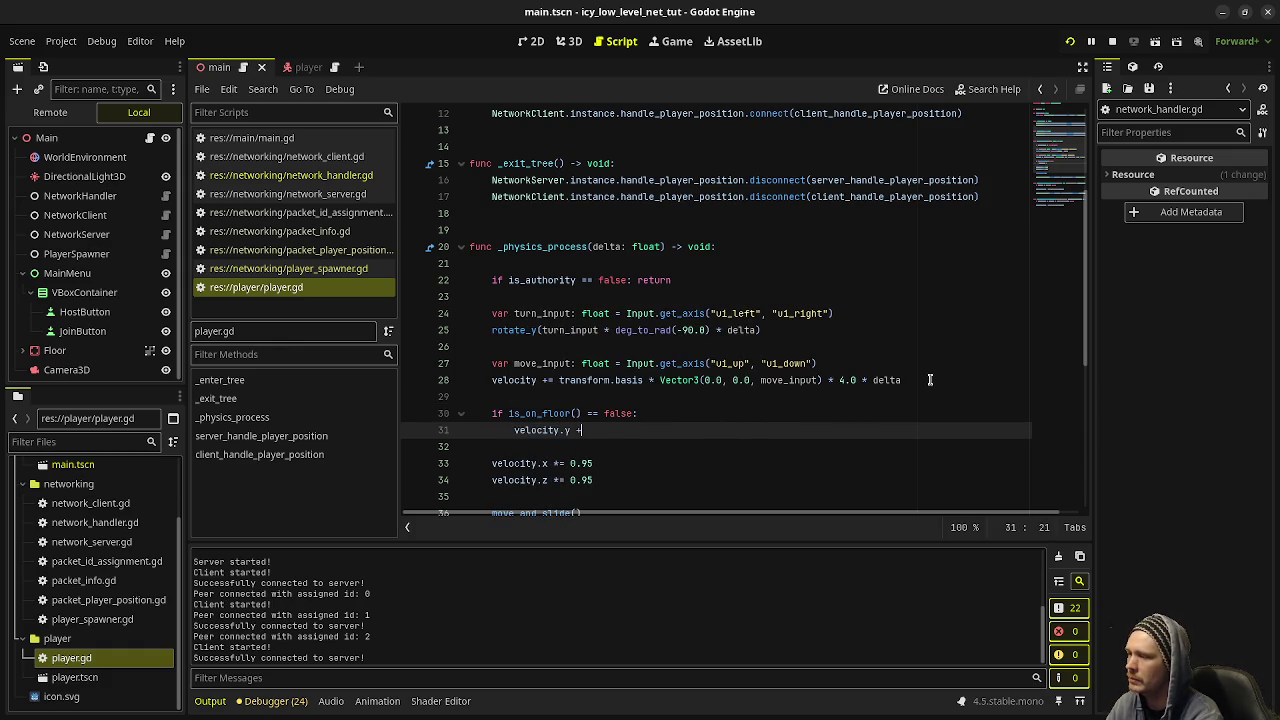
type("+=")
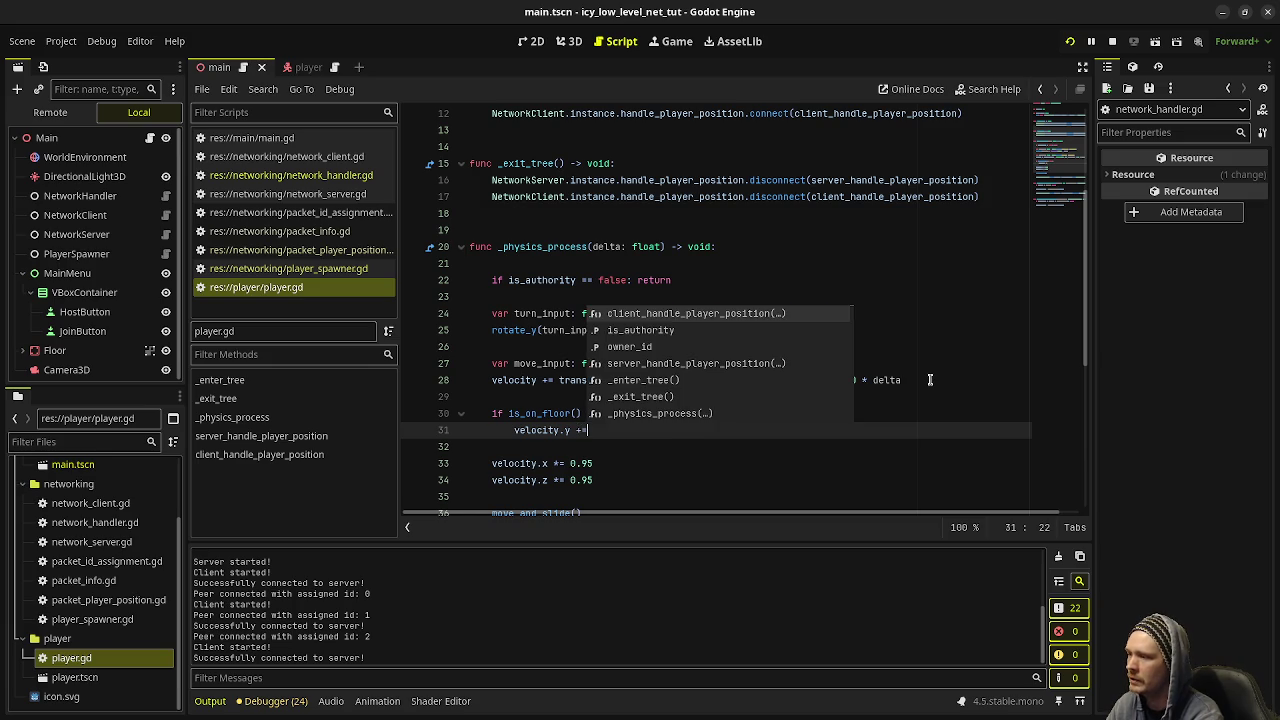
type(" -9.8 * ")
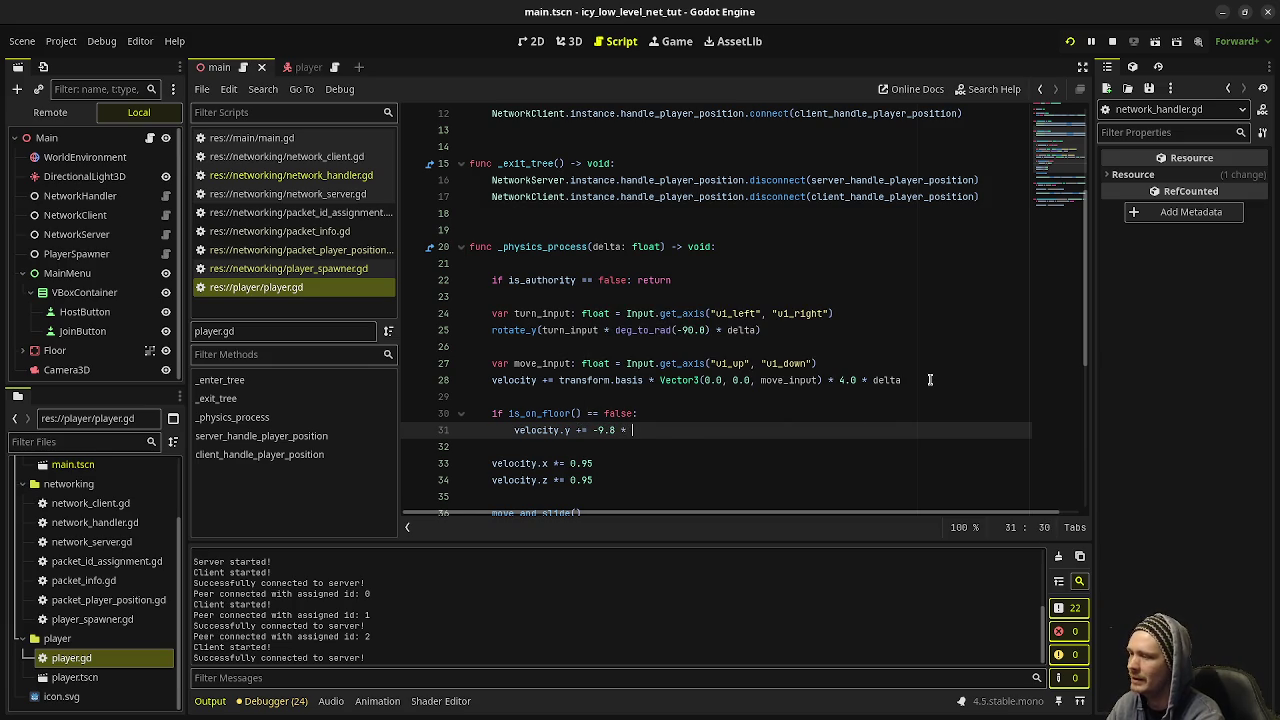
type("delta")
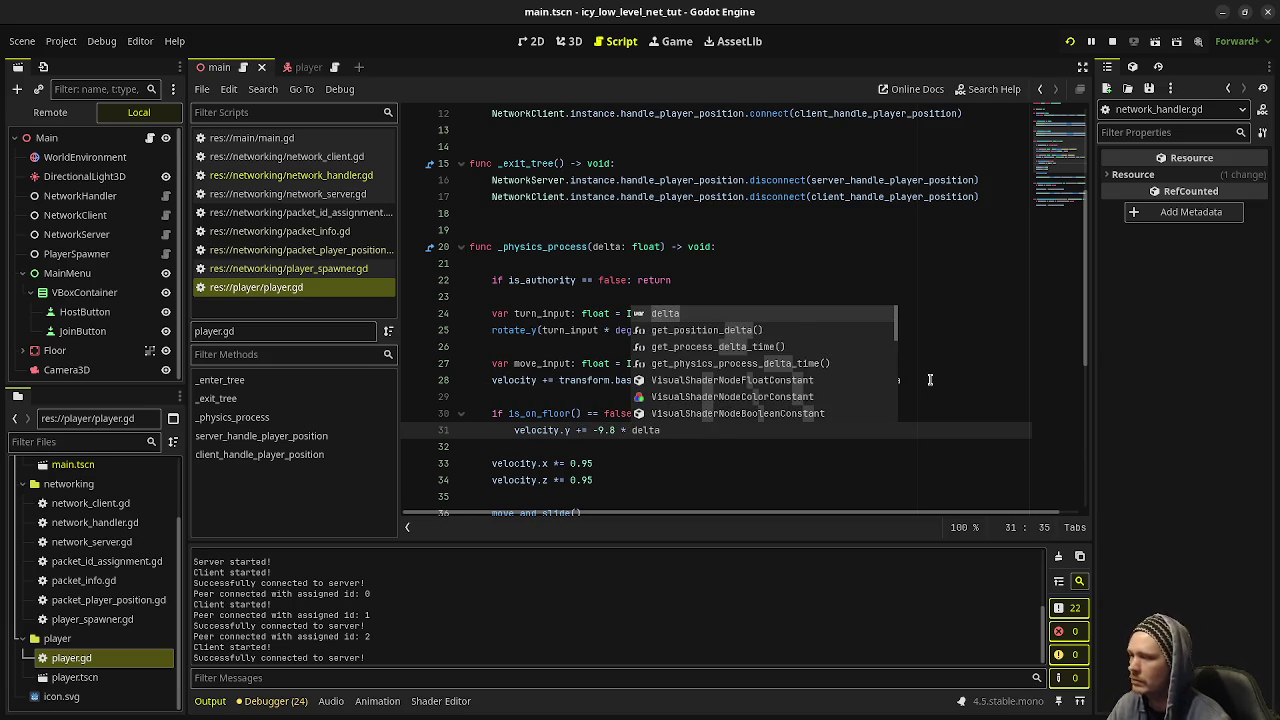
key("alt+Tab")
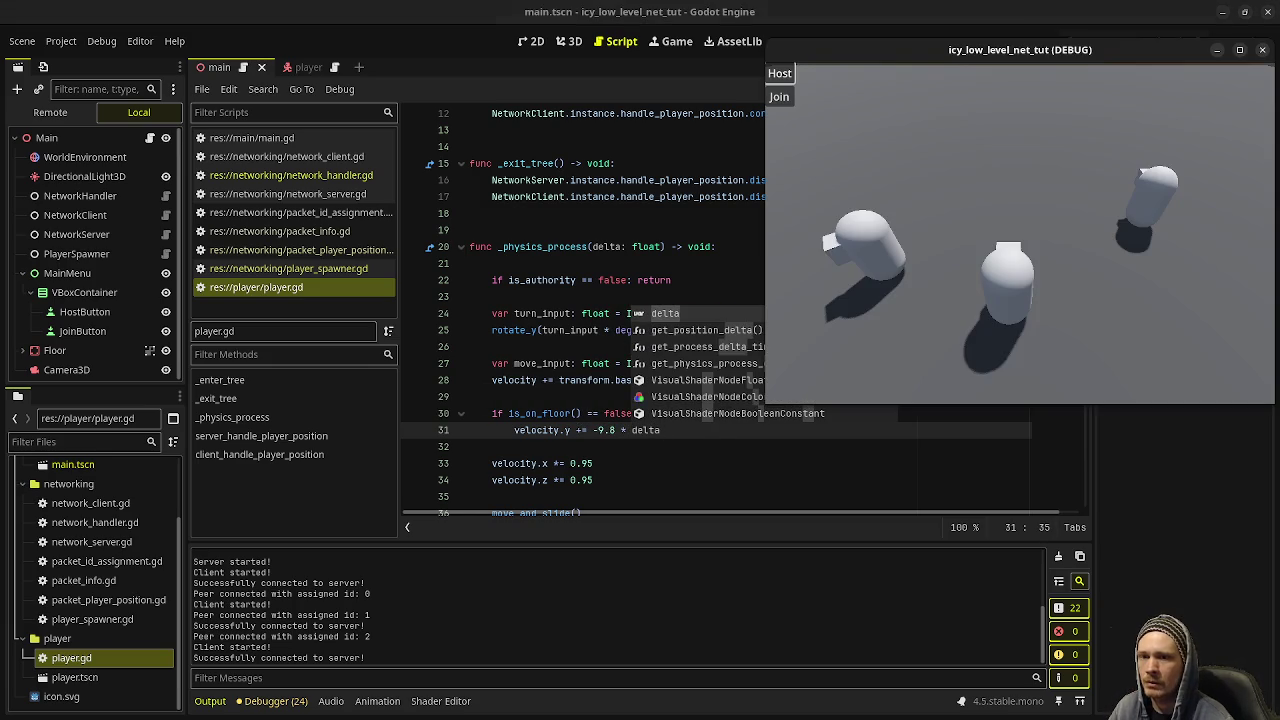
- Move a capsule right with D to check gravity and syncing, then adjust the lower windows
left_click(969, 260)
key("d")
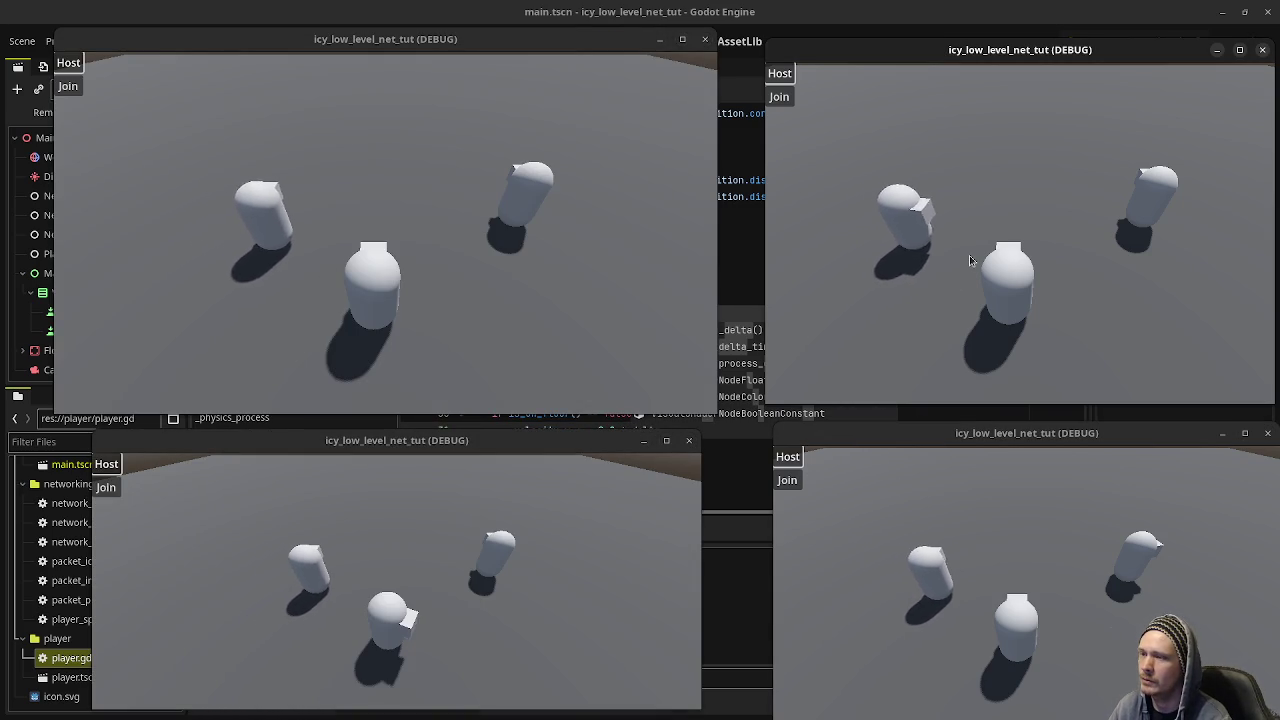
key("d")
key("d")
key("d")
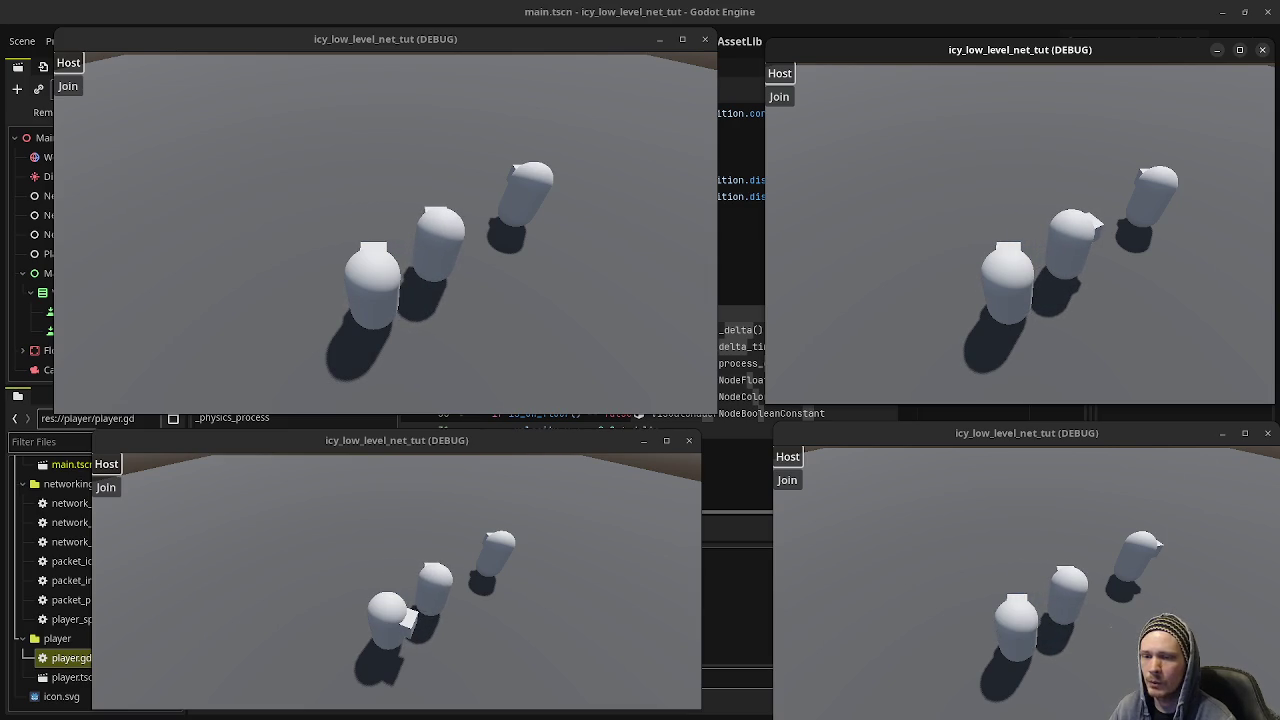
left_click_drag(1077, 446, 1043, 440)
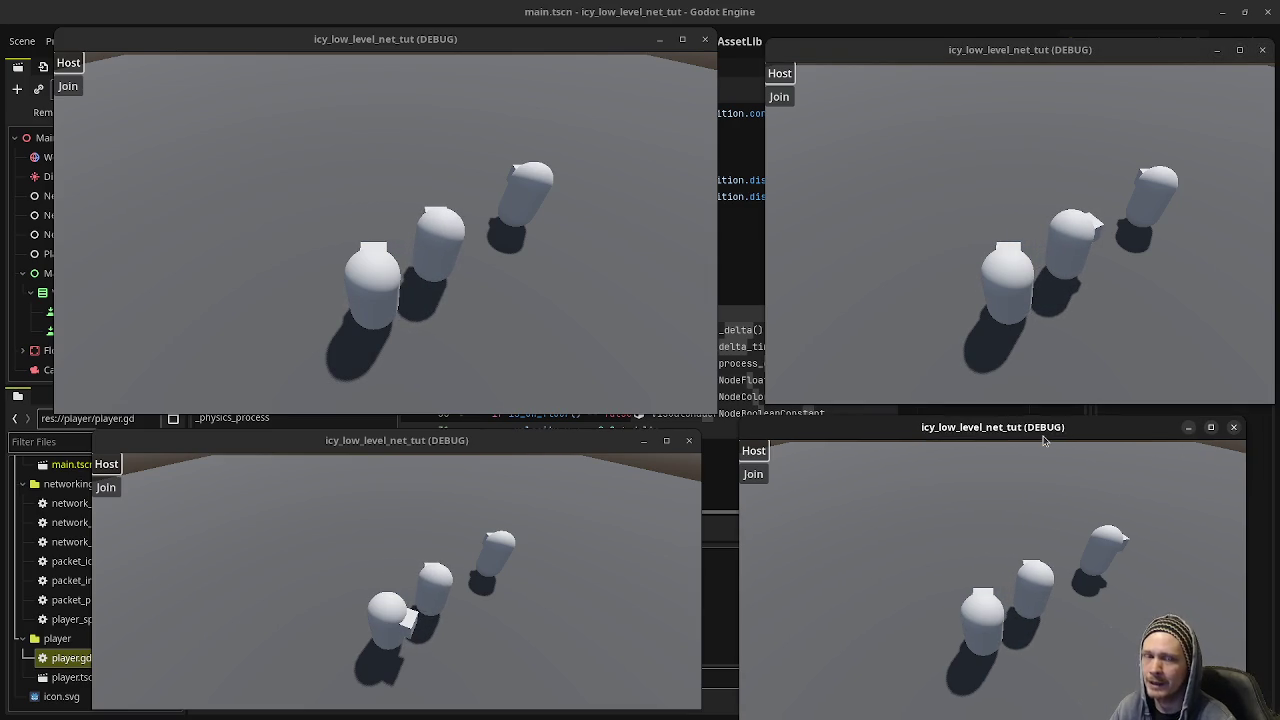
left_click_drag(540, 446, 531, 438)
left_click_drag(1032, 437, 1018, 426)
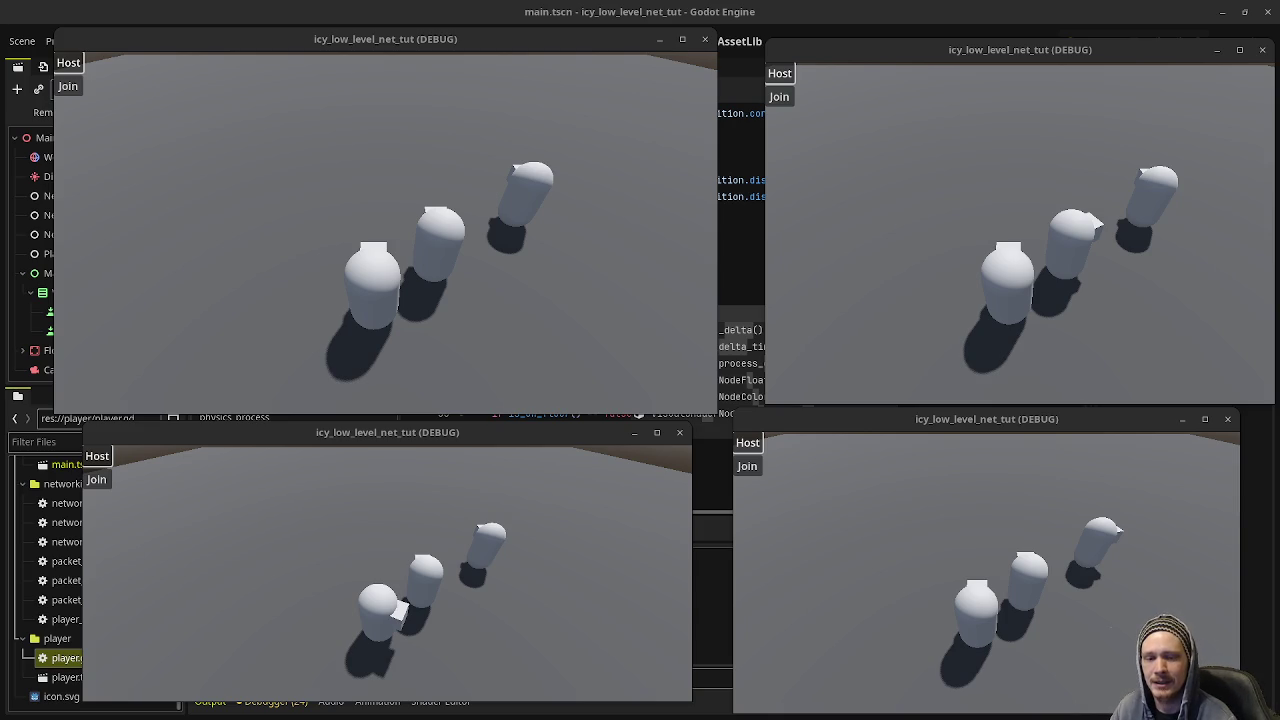
- Close the top-left and lower-left game windows
left_click(698, 40)
left_click(680, 433)
left_click(1230, 421)
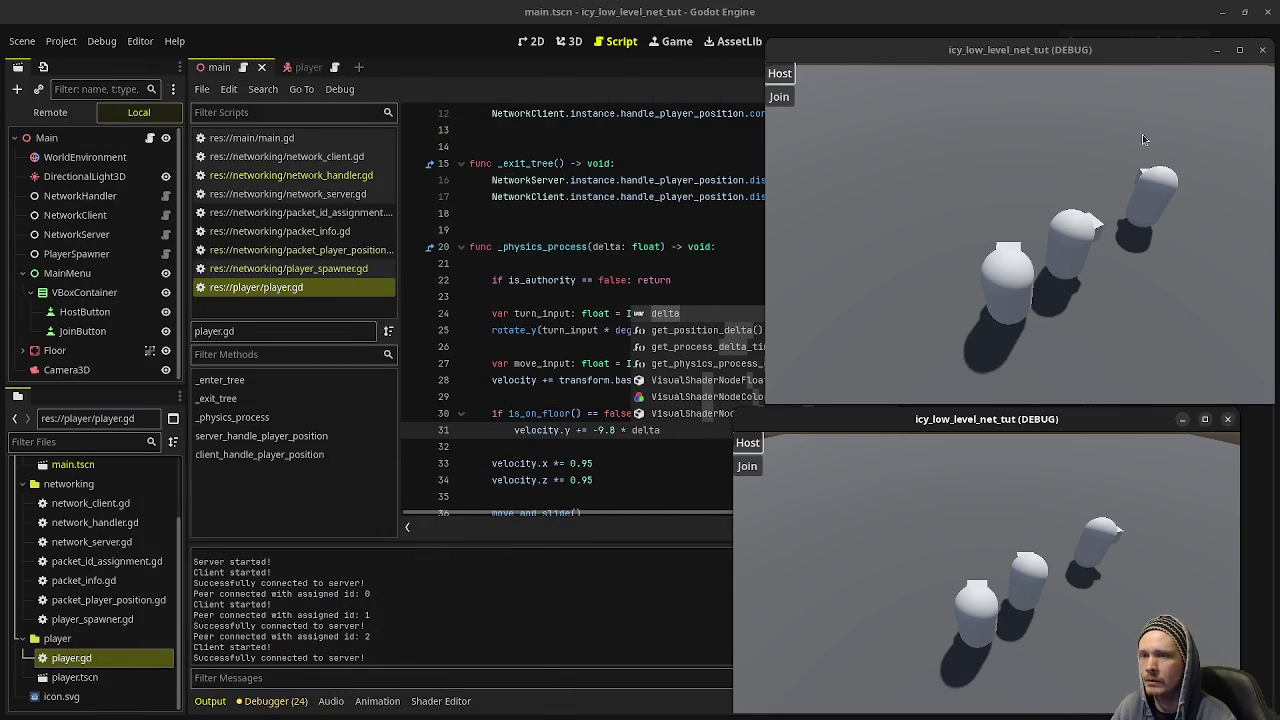
- Close the last game window to stop the project and return to the script editor
left_click_drag(984, 60, 773, 91)
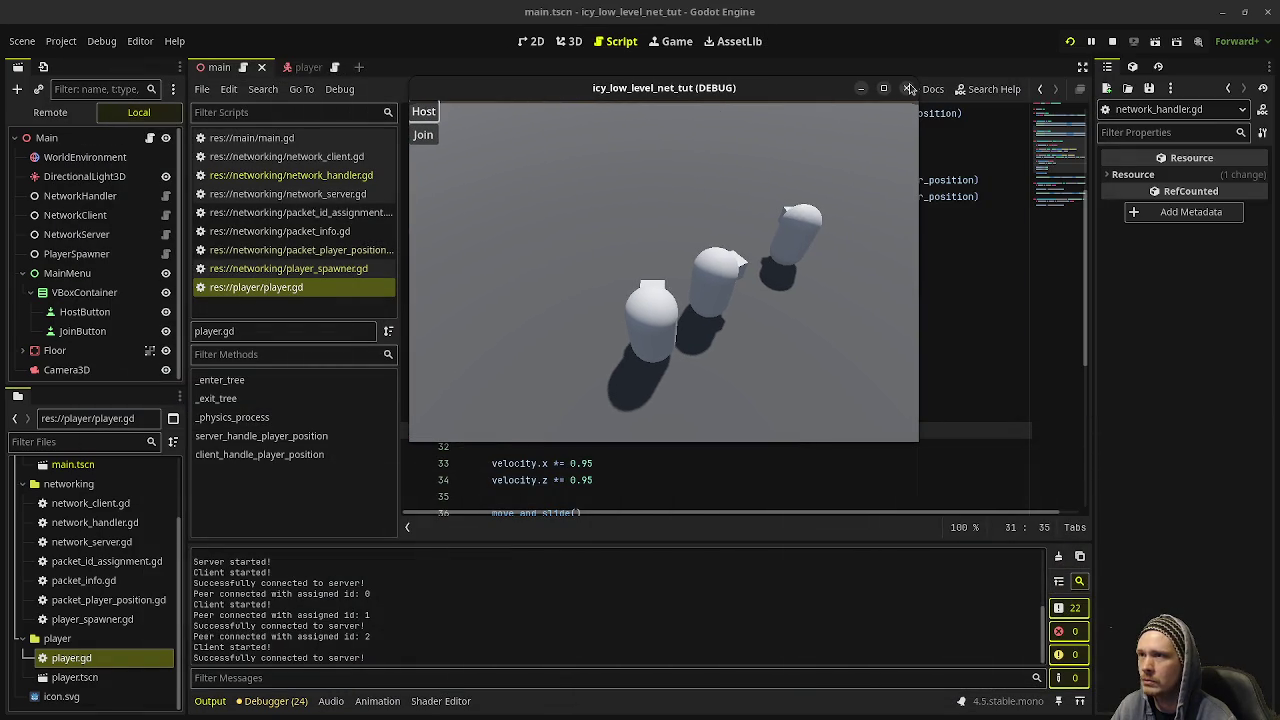
left_click(982, 66)
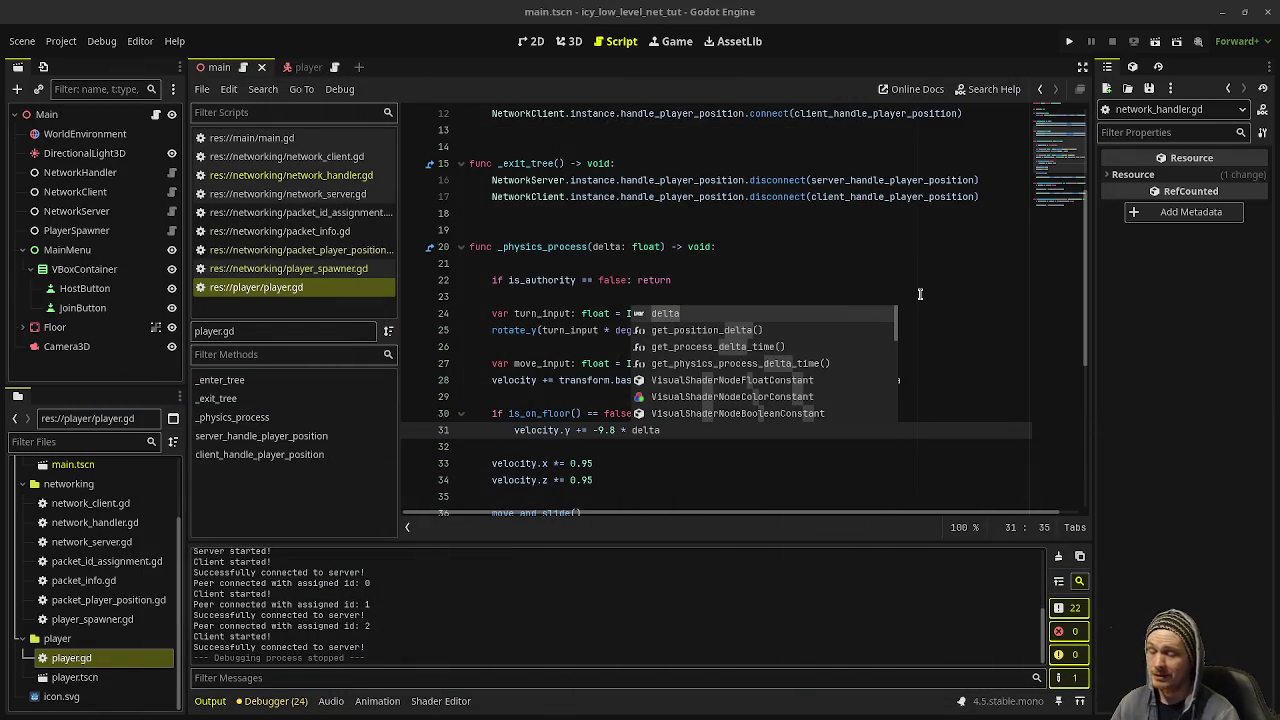
left_click(911, 398)
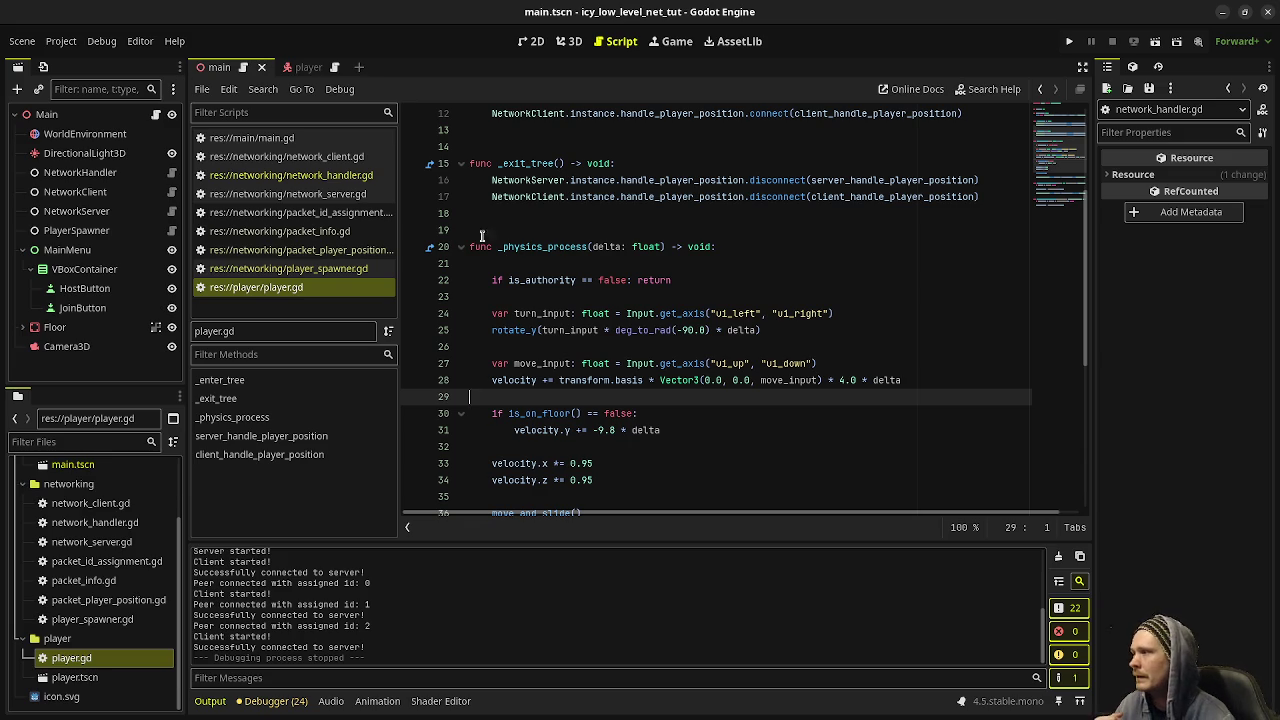
left_click(319, 180)
- Open network_server.gd and select 'PacketIdUnassignment' in the line 29 comment
left_click(300, 157)
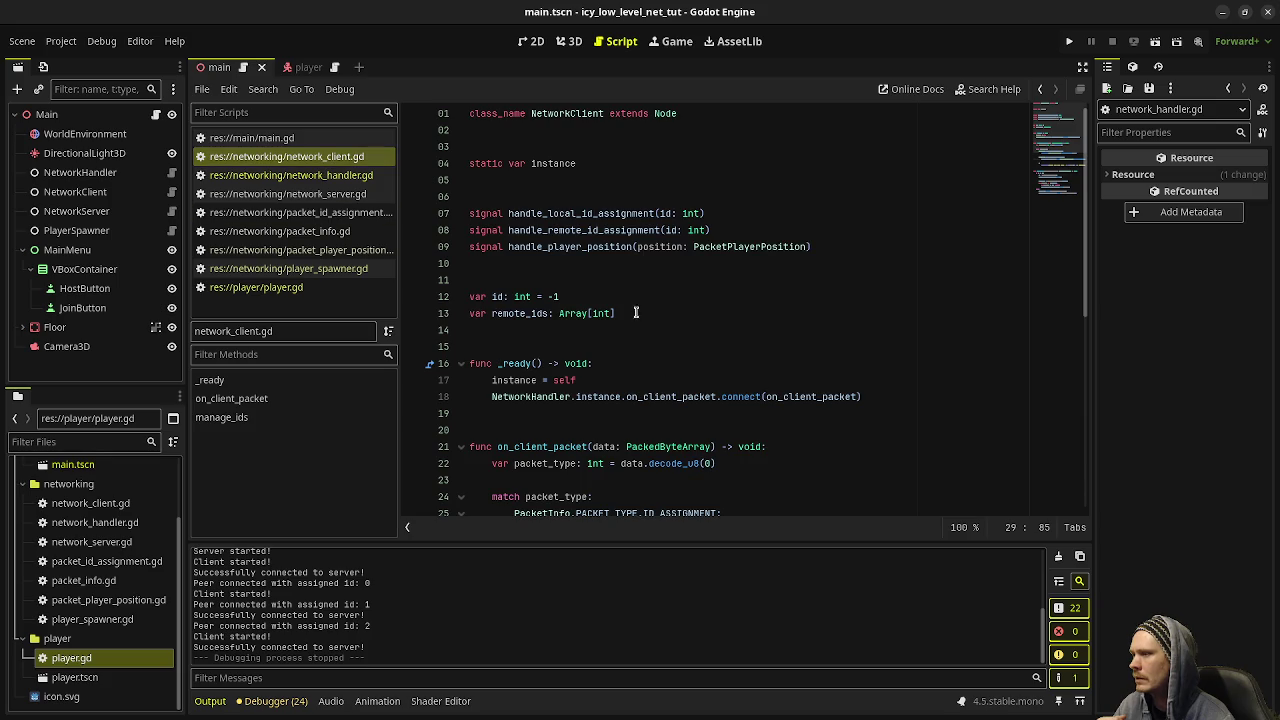
scroll(640, 315, "down", 5)
key("Down")
key("Down")
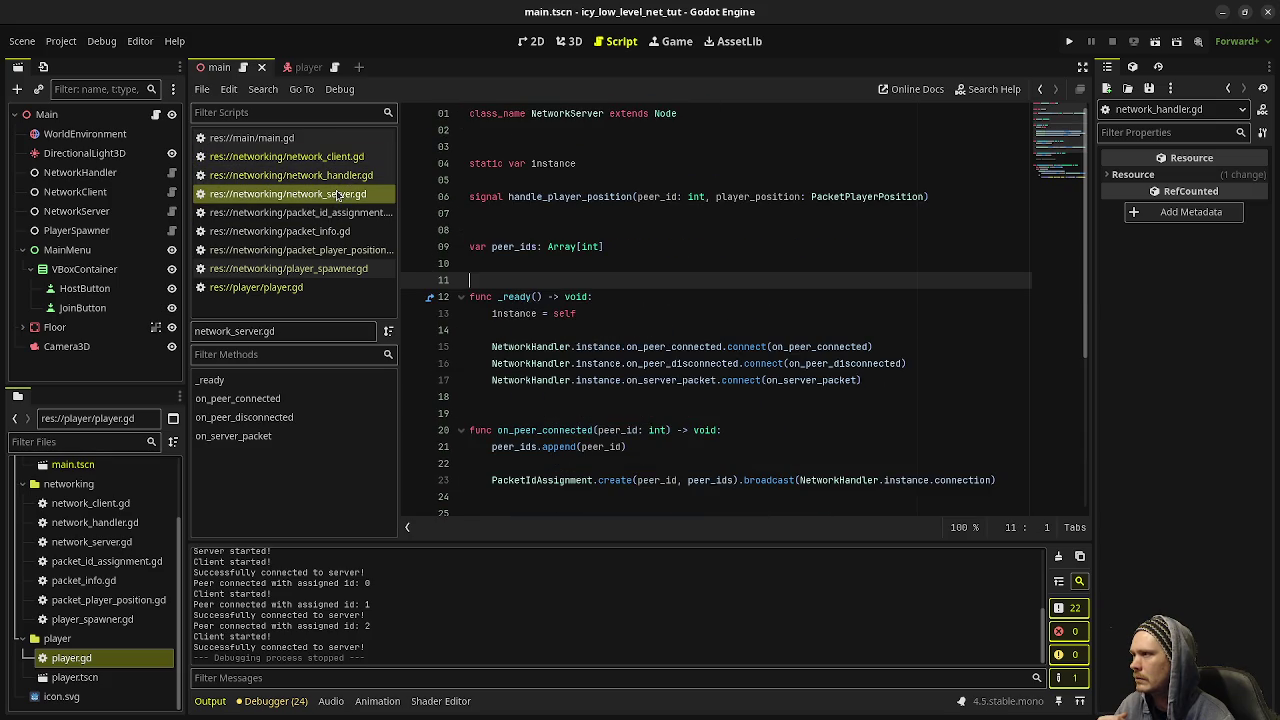
scroll(633, 288, "down", 5)
left_click(643, 329)
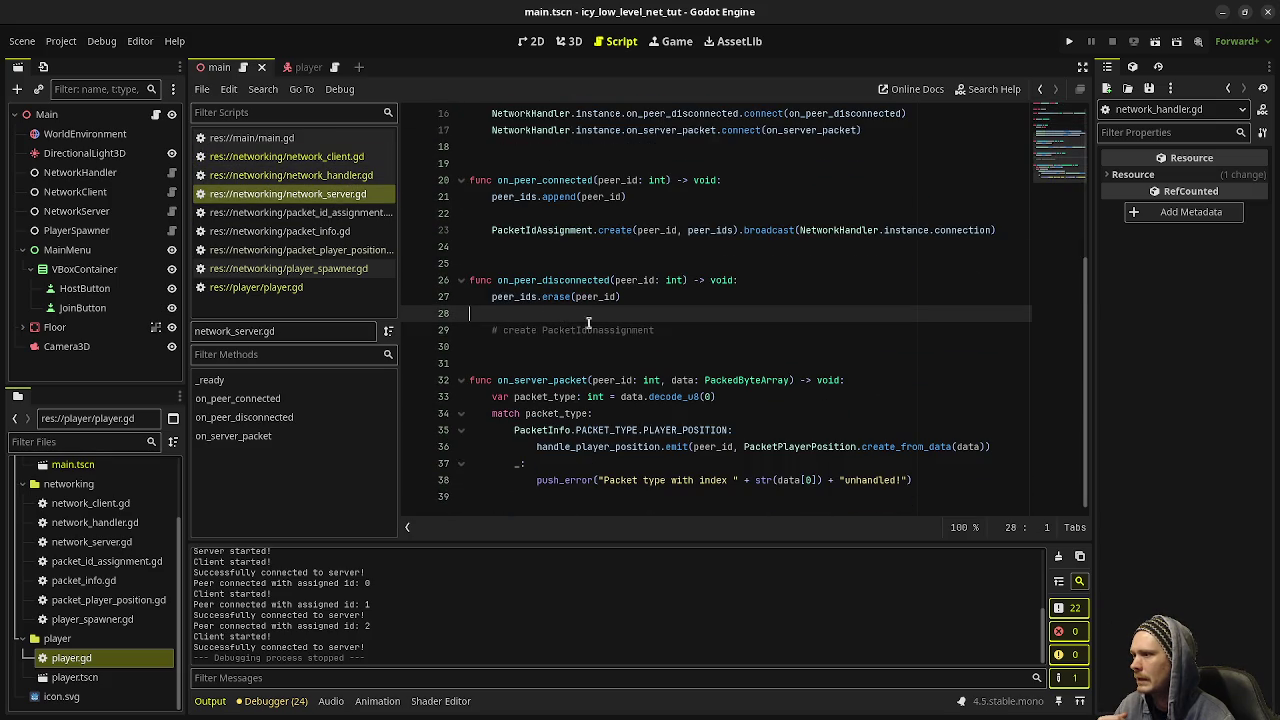
left_click_drag(683, 329, 542, 331)
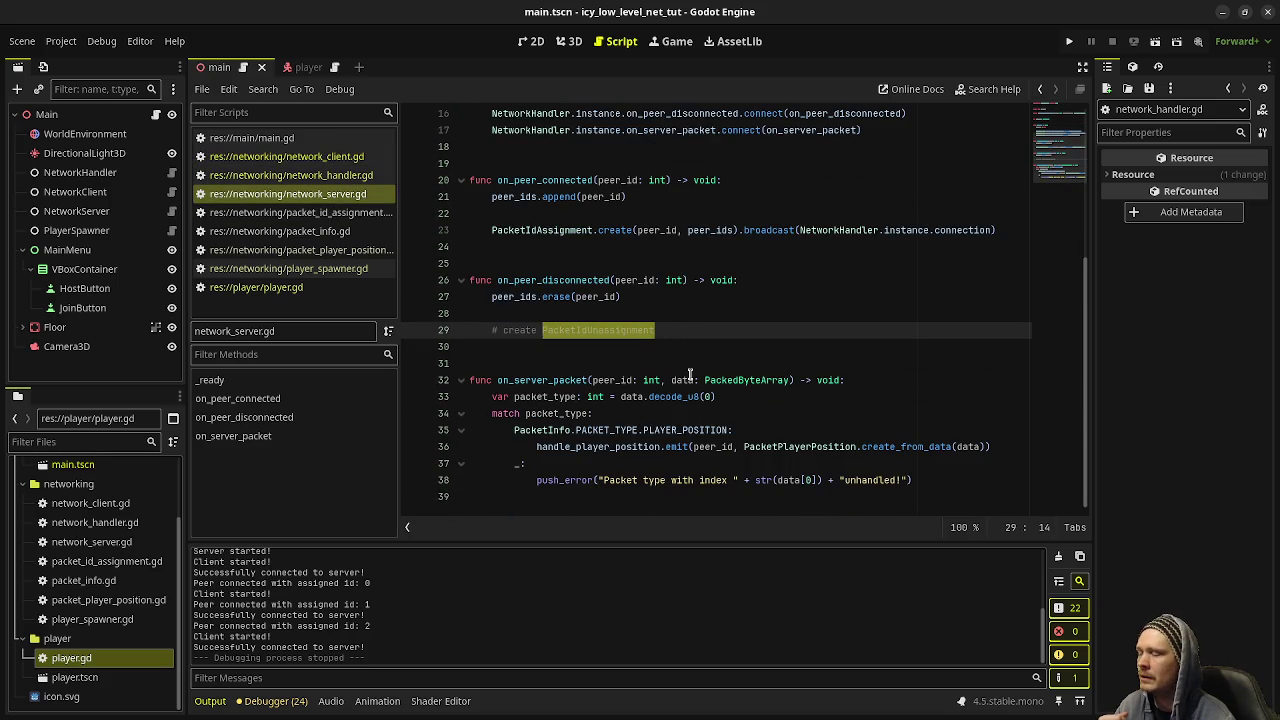